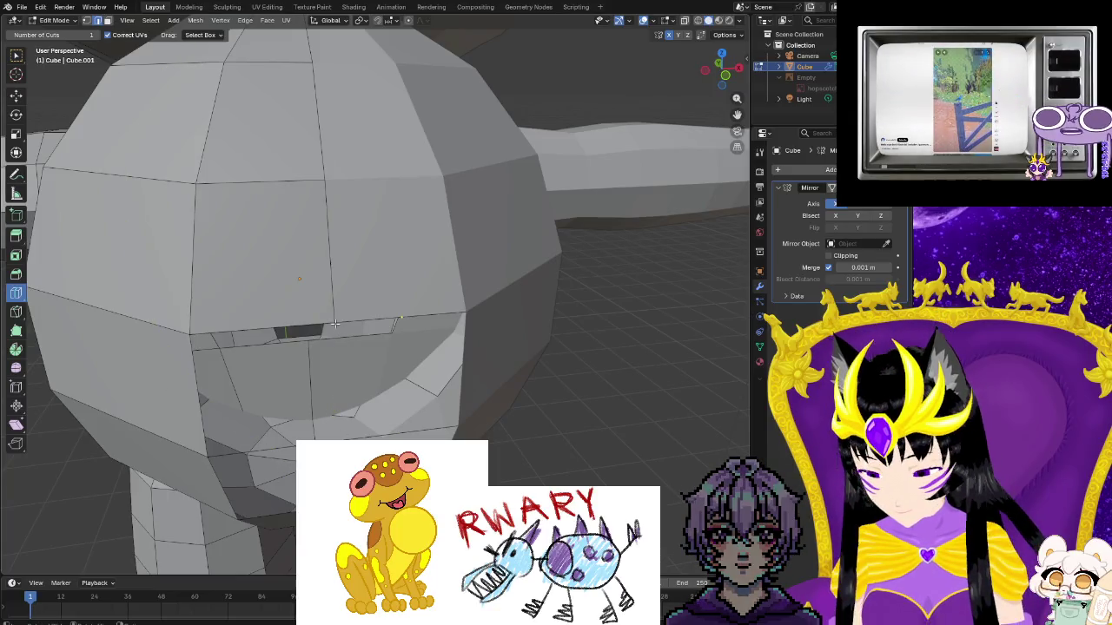
Switch to the Knife tool and frame the eye-socket hole at the front of the head
mouse_move(451, 434)
middle_down()
mouse_move(561, 476)
mouse_move(561, 450)
mouse_move(558, 465)
middle_up()
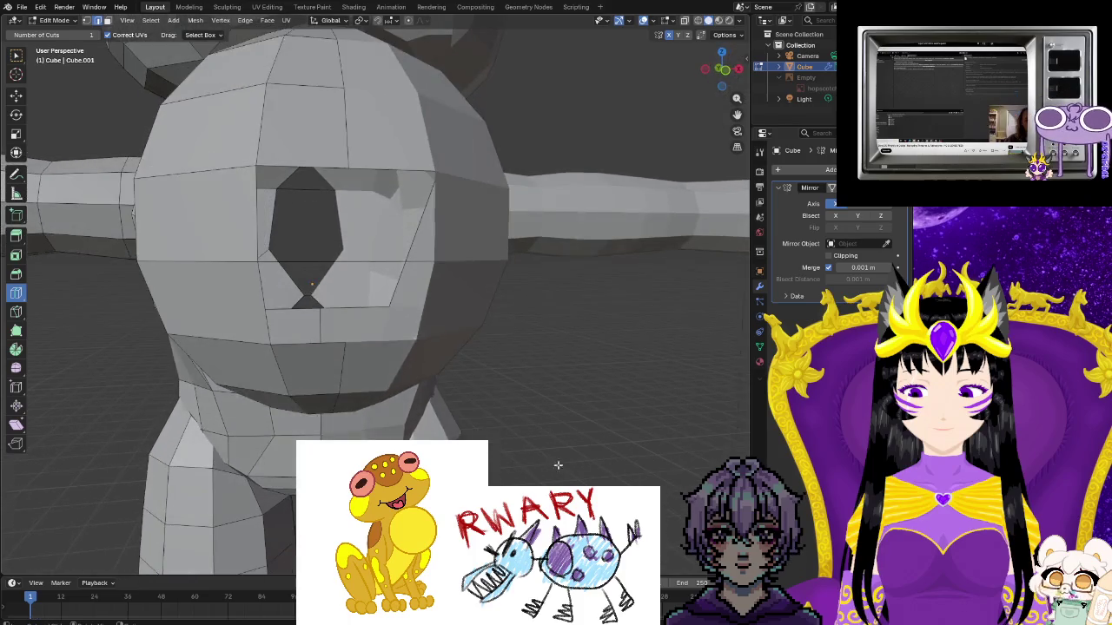
click(16, 311)
mouse_move(487, 365)
middle_down()
mouse_move(539, 365)
mouse_move(521, 386)
middle_up()
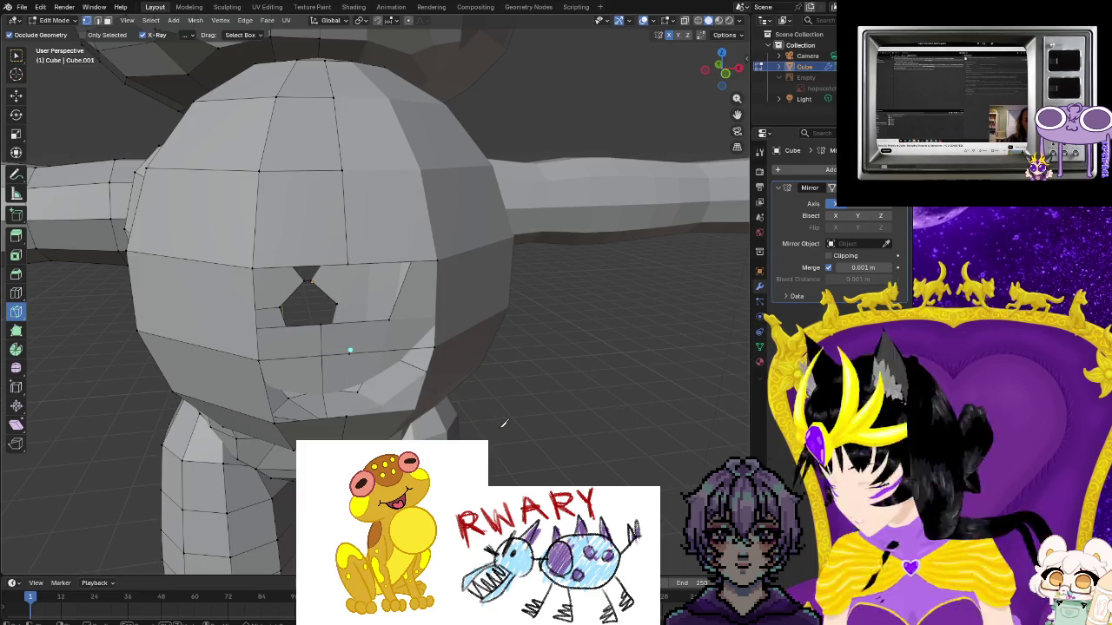
scroll(432, 402, up, 3)
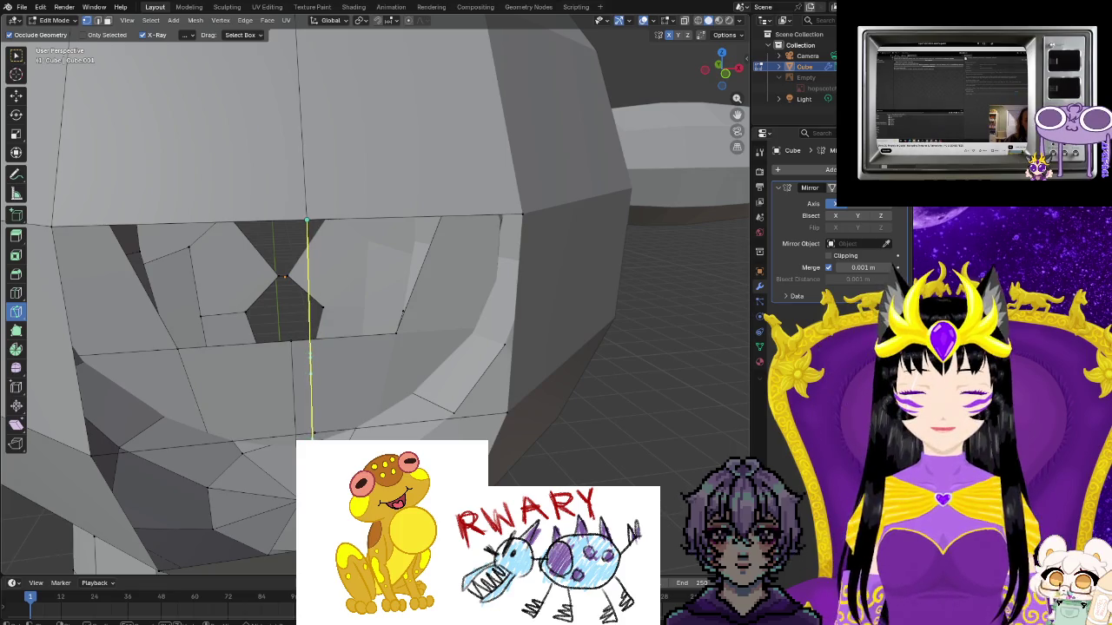
middle_drag(310, 355, 323, 363)
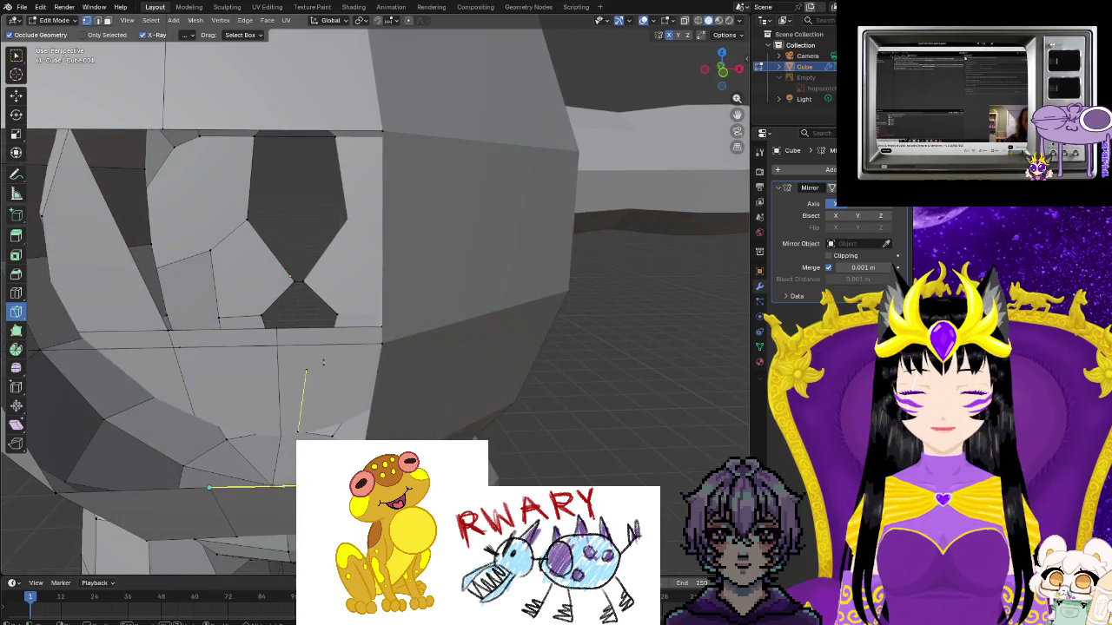
mouse_move(284, 488)
middle_down()
mouse_move(566, 464)
mouse_move(495, 370)
mouse_move(568, 352)
middle_up()
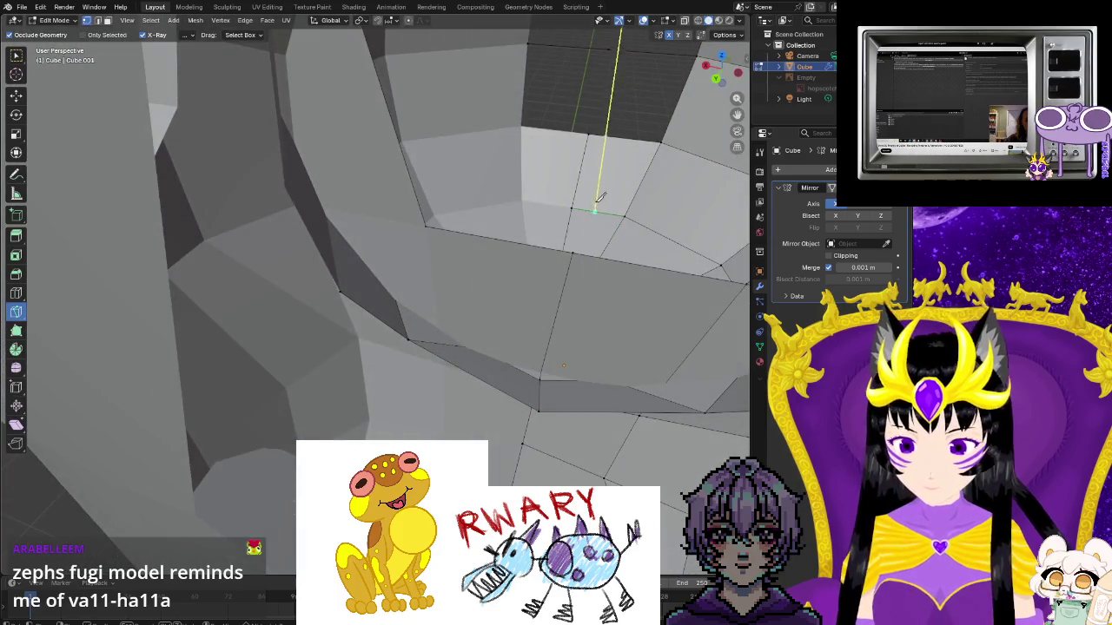
Knife-cut vertex-to-vertex edges around the hole's rim, then finish the cuts
click(590, 137)
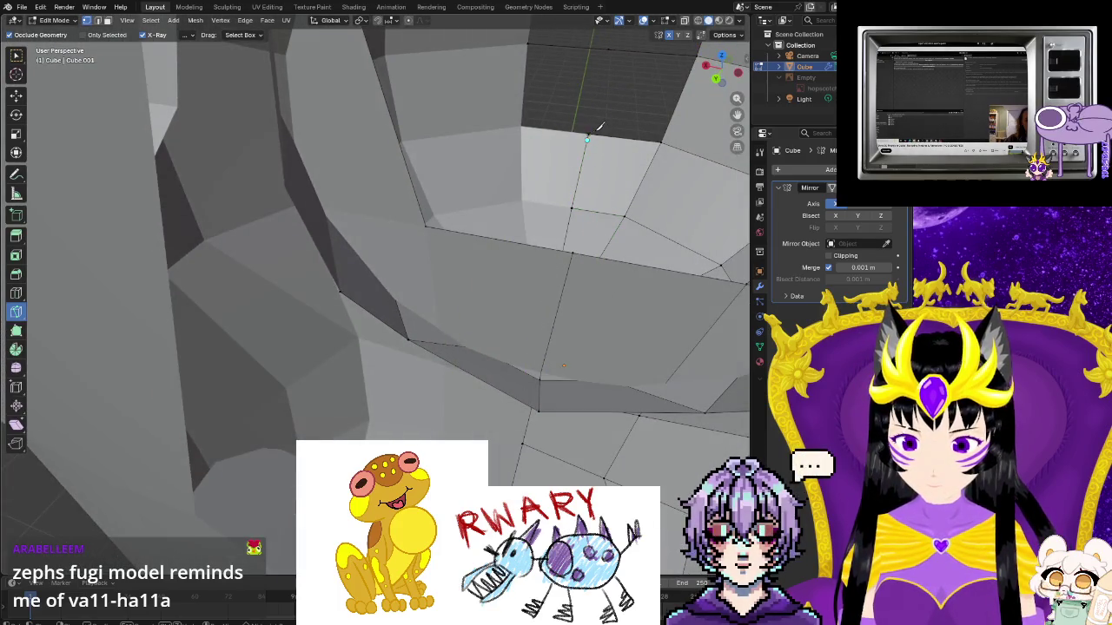
middle_drag(599, 140, 475, 295)
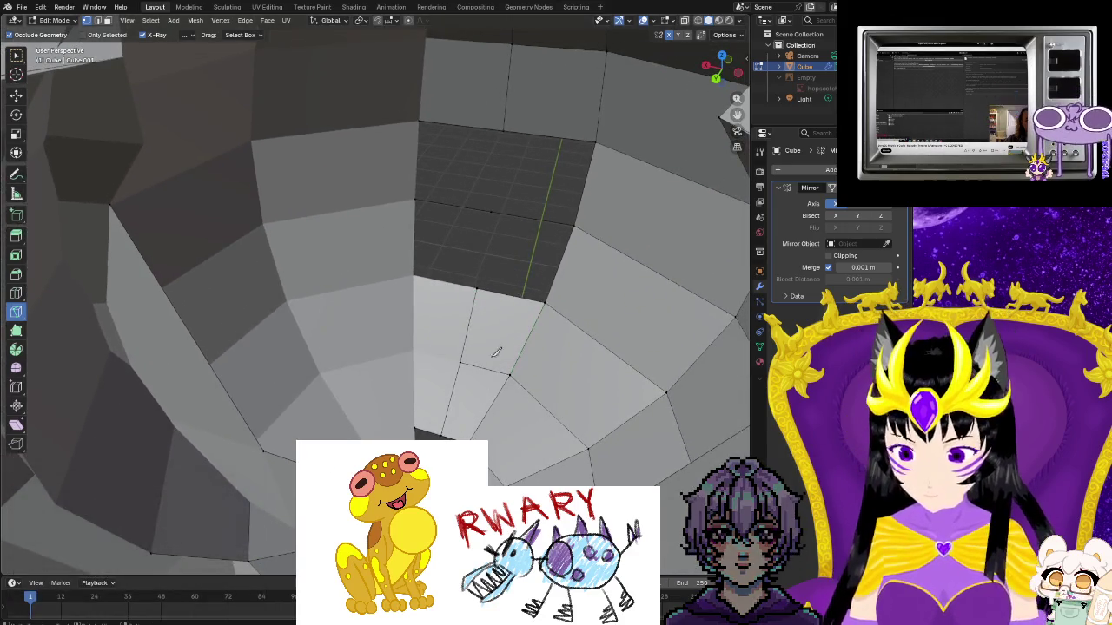
click(502, 132)
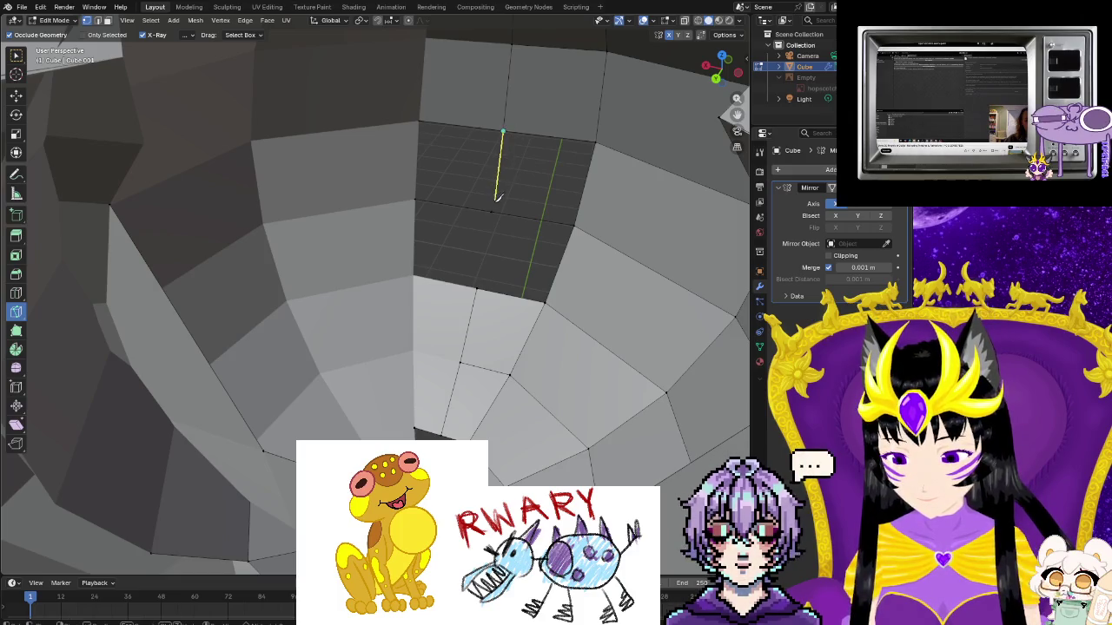
click(478, 286)
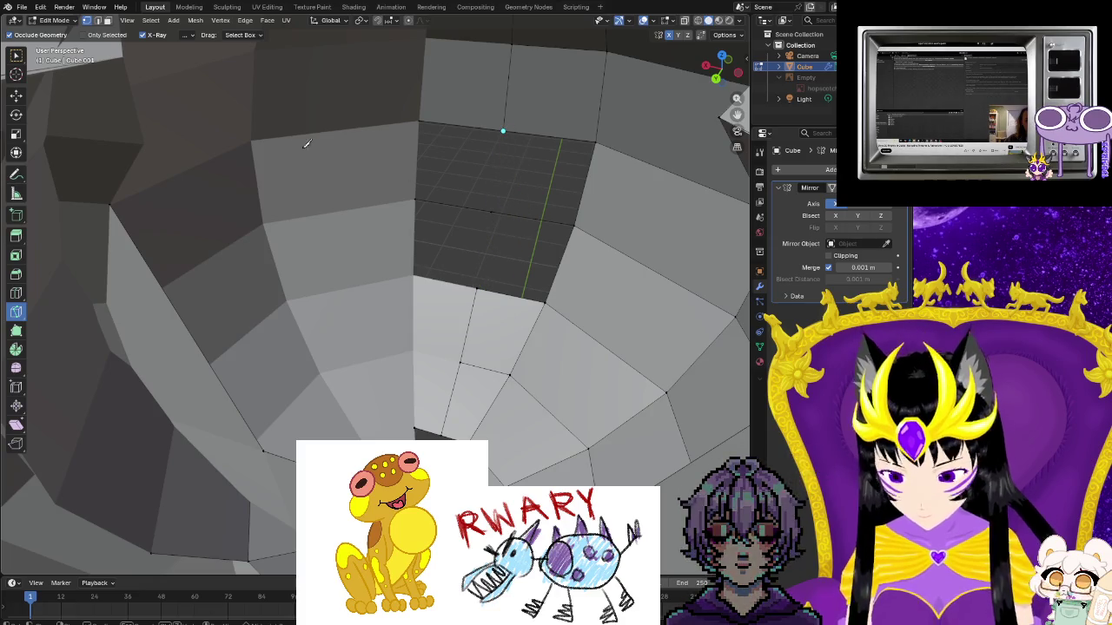
scroll(107, 149, down, 2)
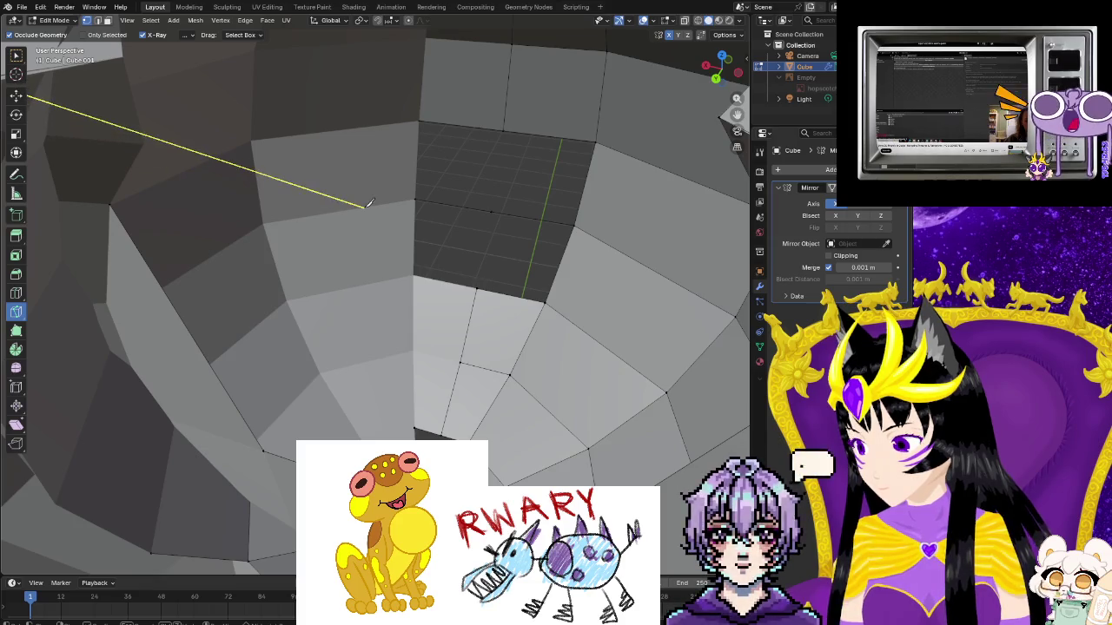
key(Escape)
mouse_move(509, 241)
middle_down()
mouse_move(334, 237)
mouse_move(273, 196)
middle_up()
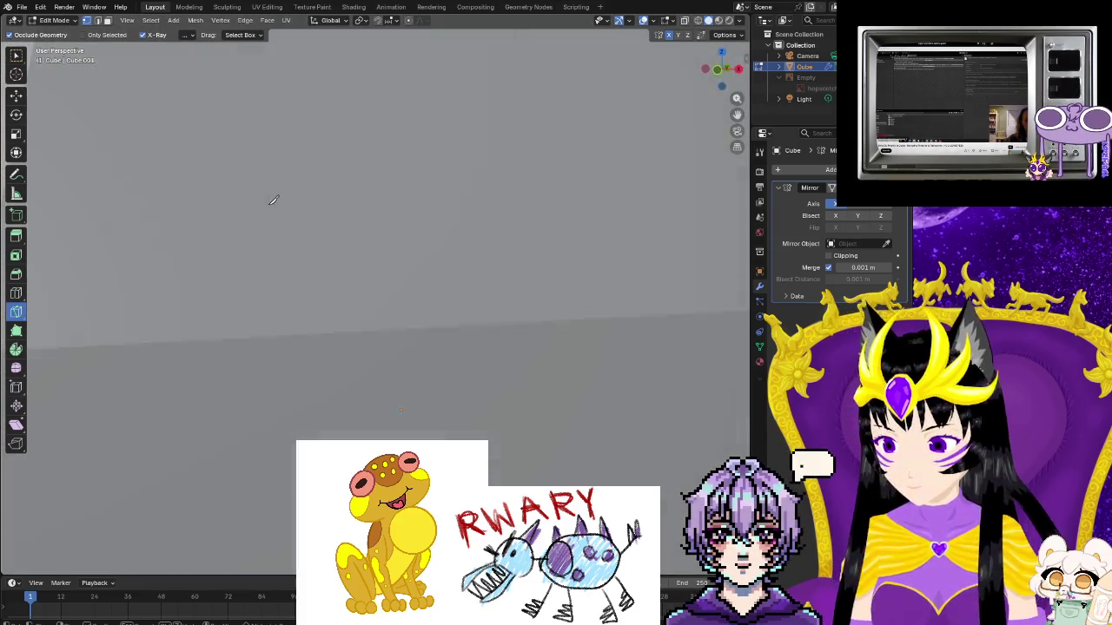
scroll(275, 185, down, 3)
scroll(297, 211, down, 1)
middle_drag(356, 243, 291, 168)
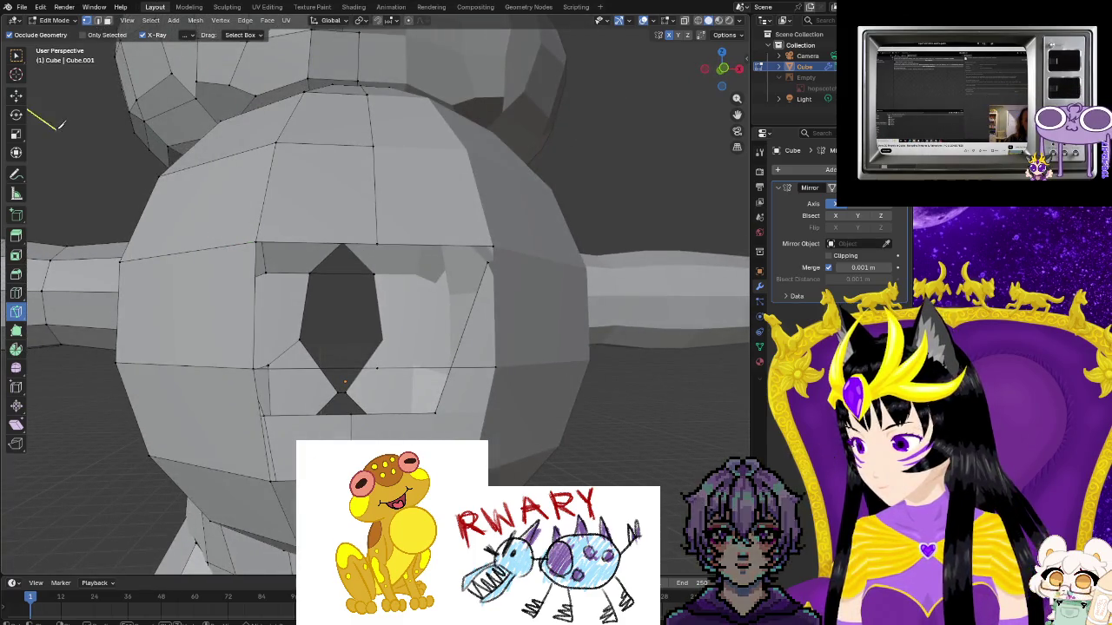
click(28, 116)
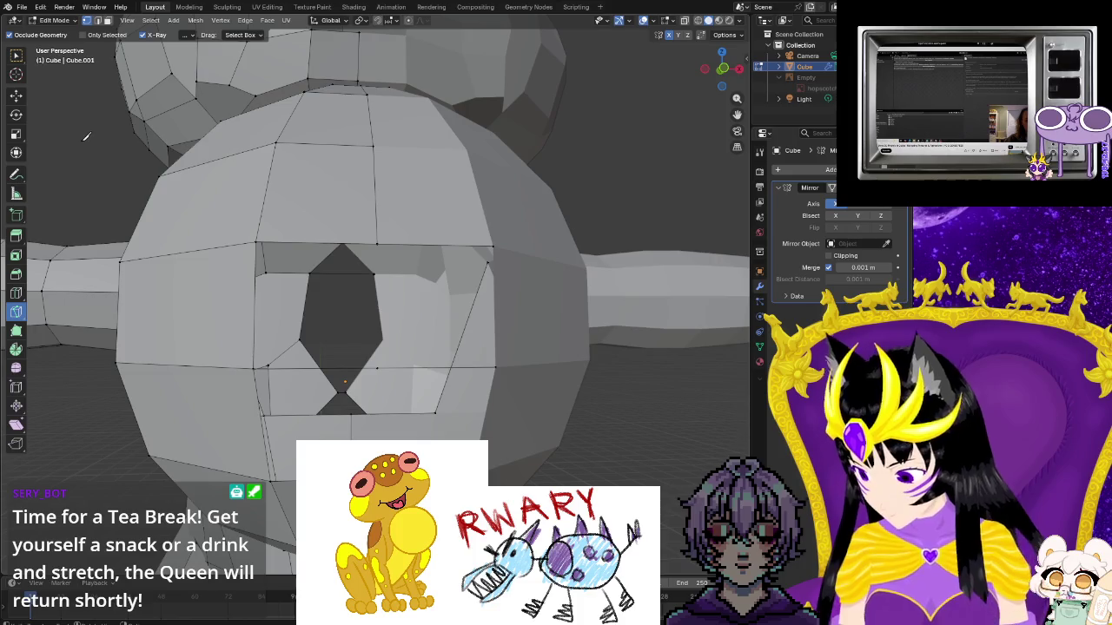
middle_drag(86, 138, 60, 161)
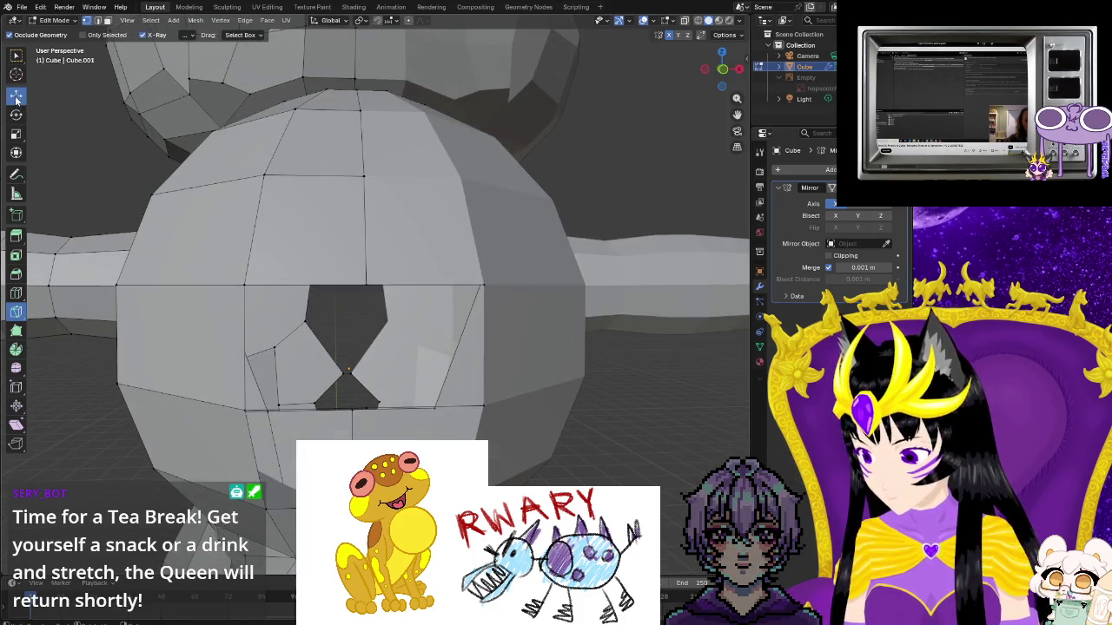
drag(398, 418, 398, 418)
mouse_move(398, 418)
middle_down()
mouse_move(435, 409)
mouse_move(469, 421)
mouse_move(383, 249)
middle_up()
alt+click(408, 266)
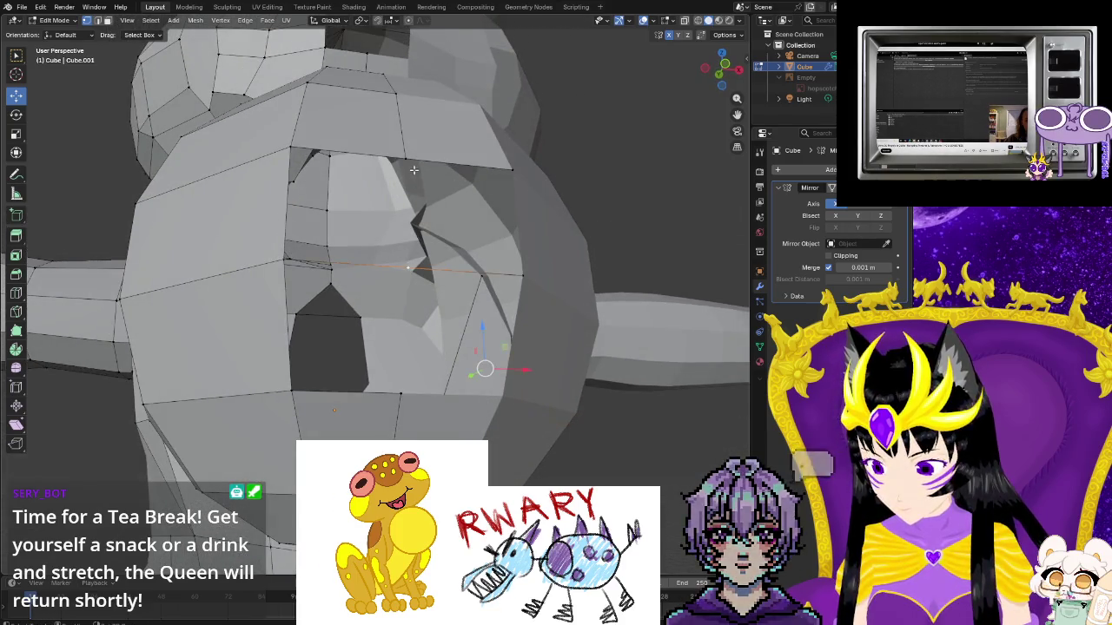
alt+shift+click(276, 142)
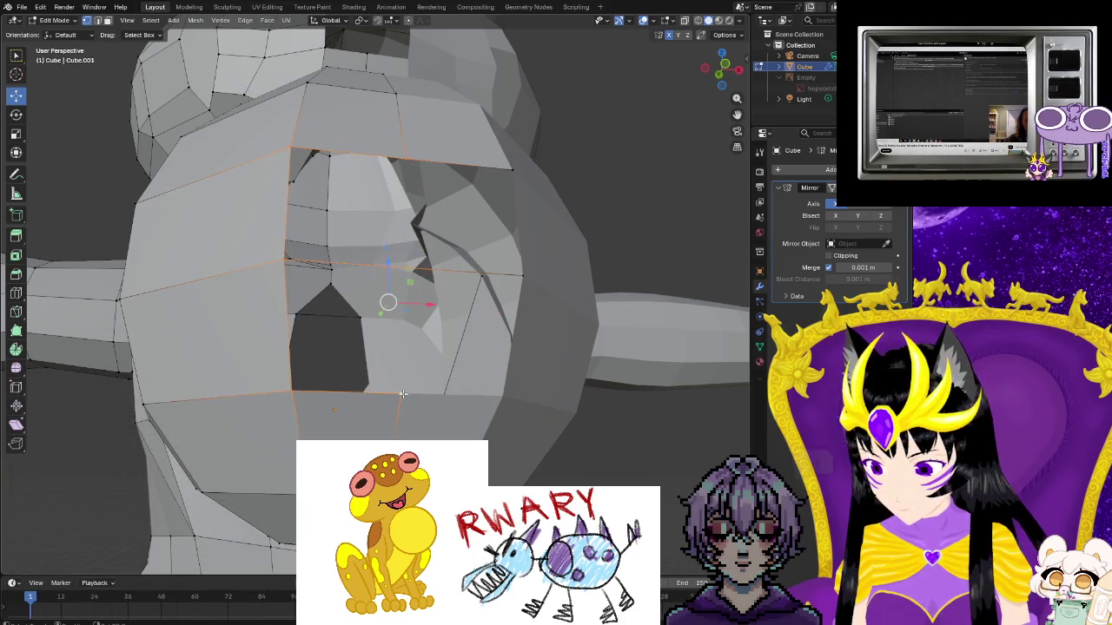
key(f)
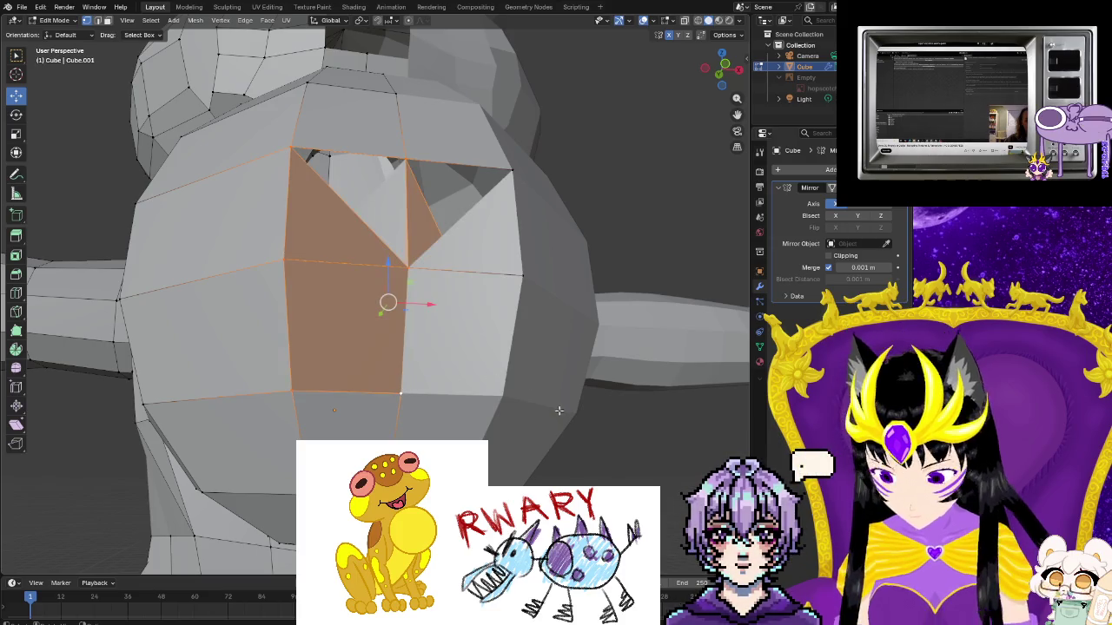
middle_drag(557, 409, 553, 450)
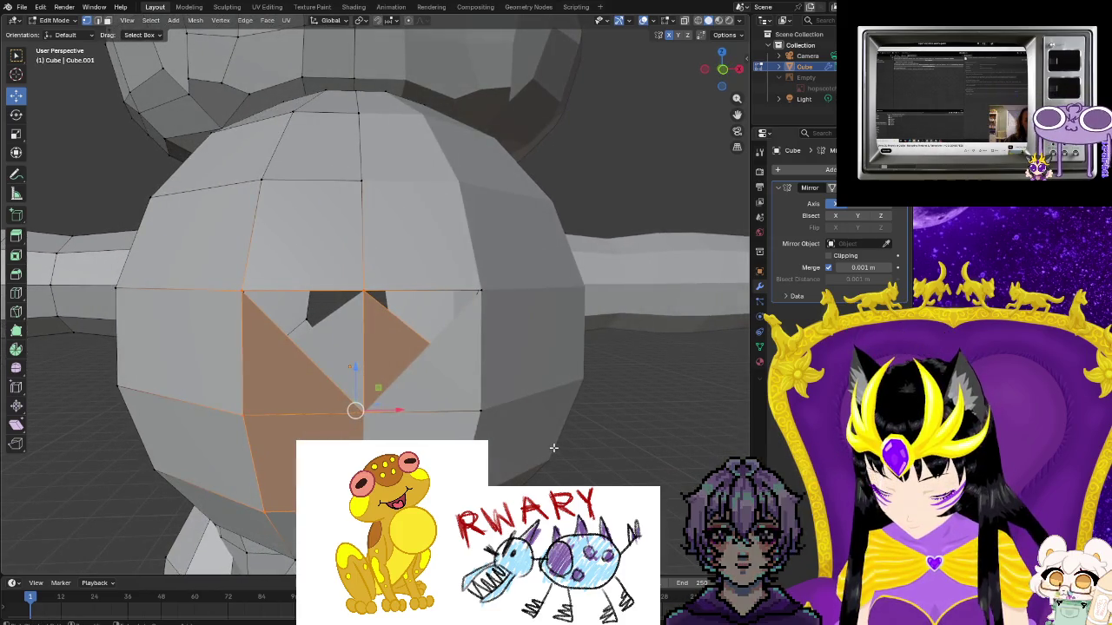
key(ctrl+z)
middle_drag(553, 447, 356, 379)
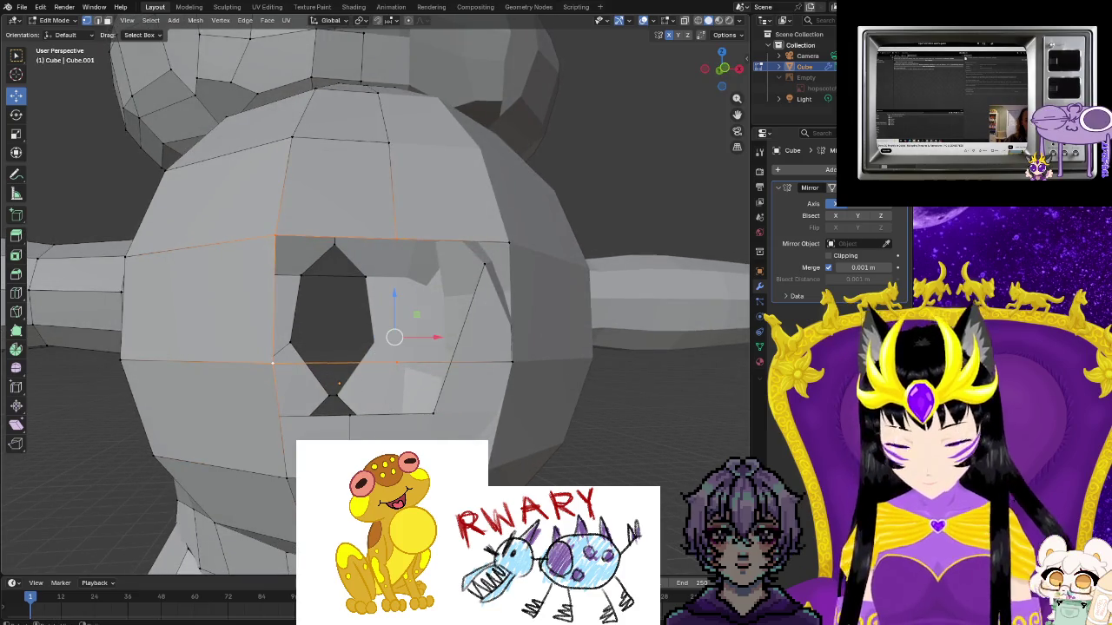
key(f)
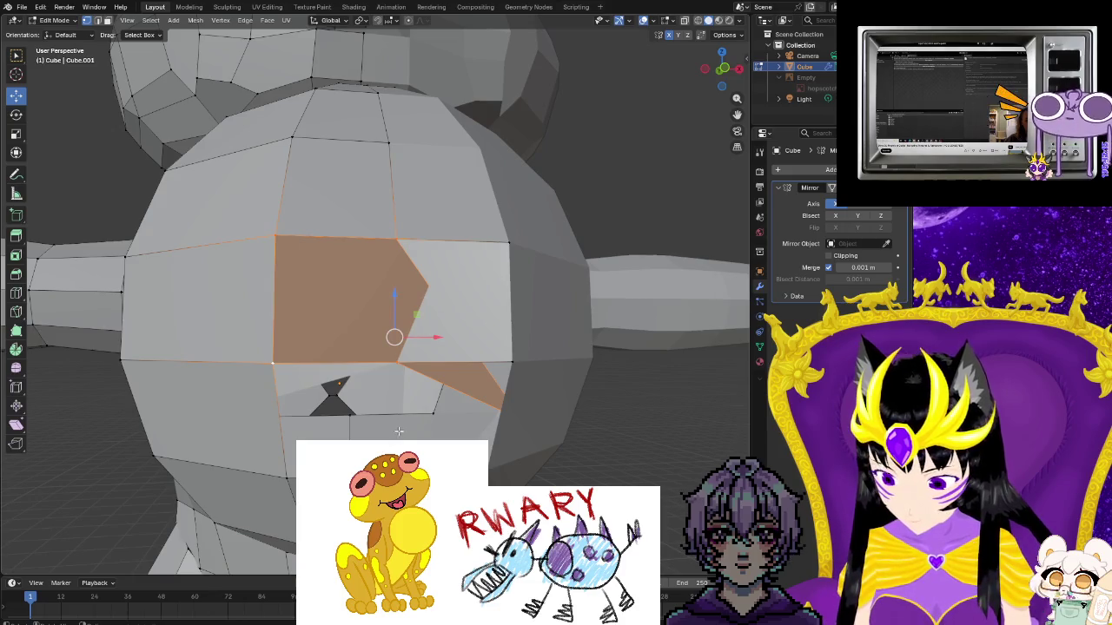
key(ctrl+z)
middle_drag(401, 415, 401, 399)
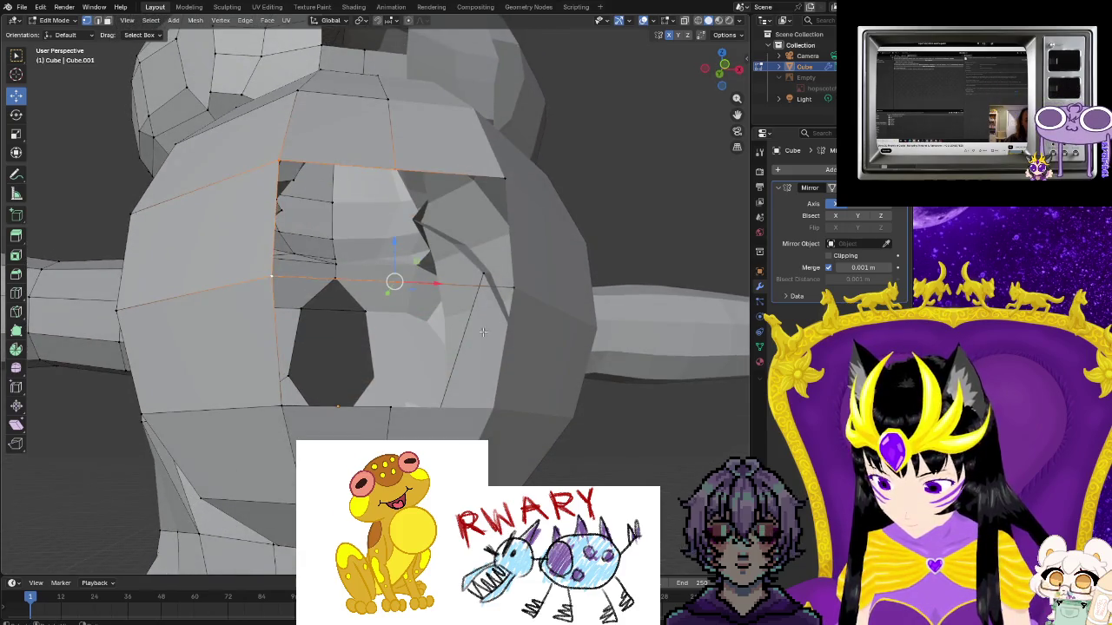
Select the vertices along the hole's upper edge and fill them with a face
click(513, 287)
right_click(514, 287)
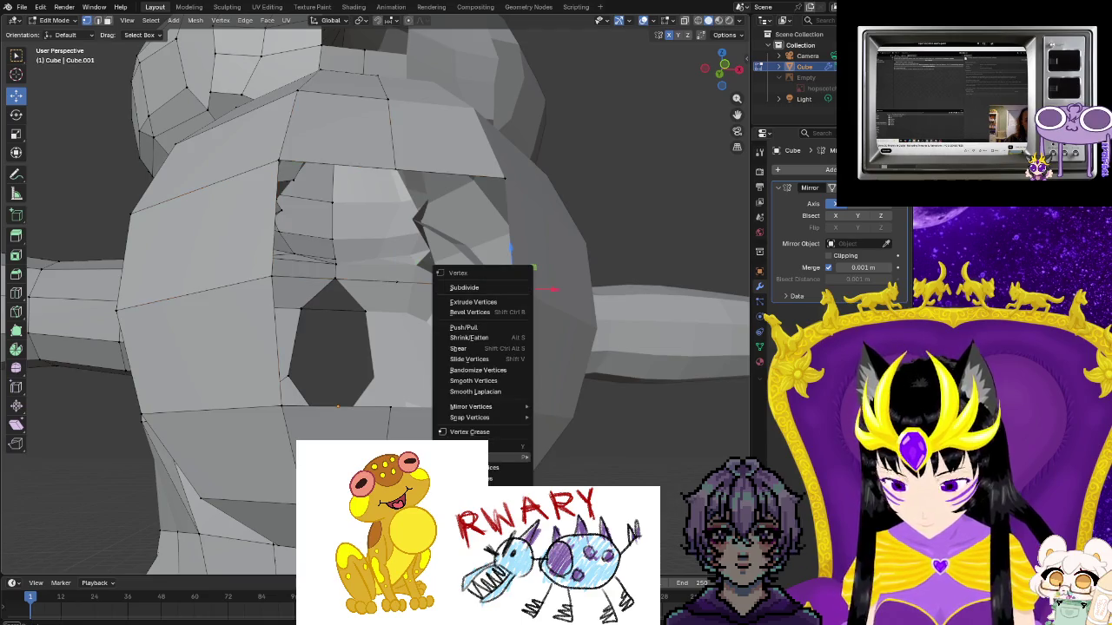
click(474, 467)
right_click(499, 184)
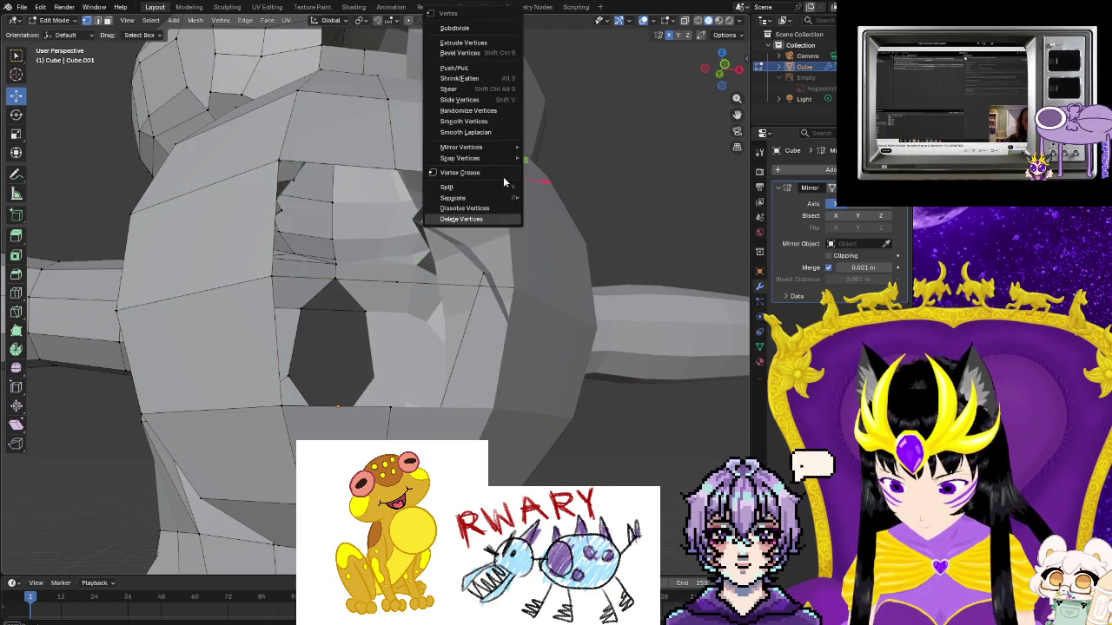
click(396, 281)
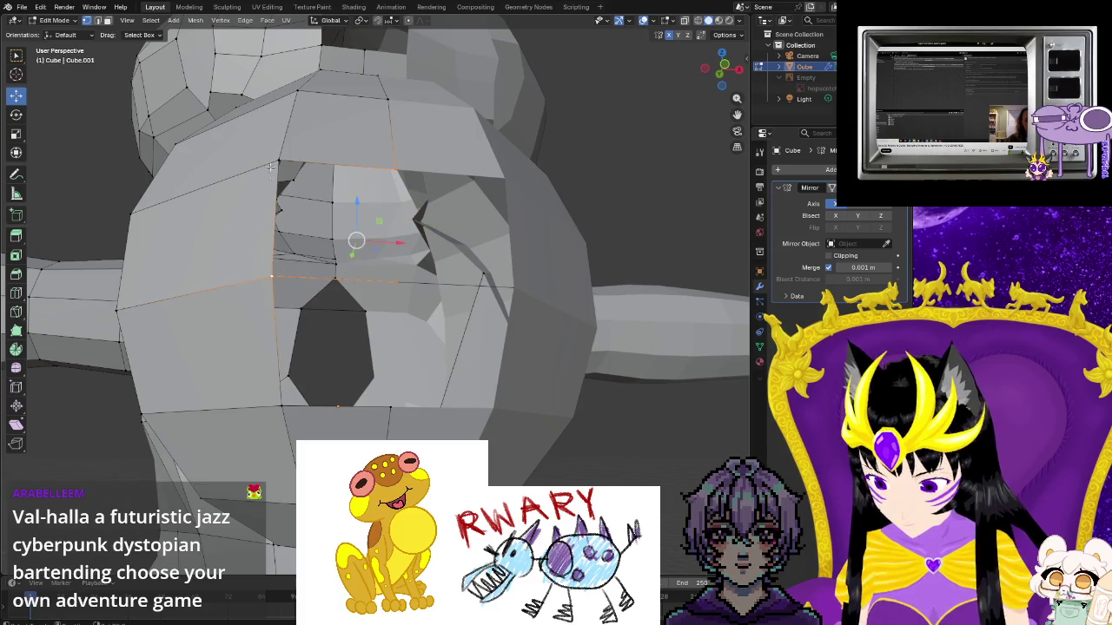
key(f)
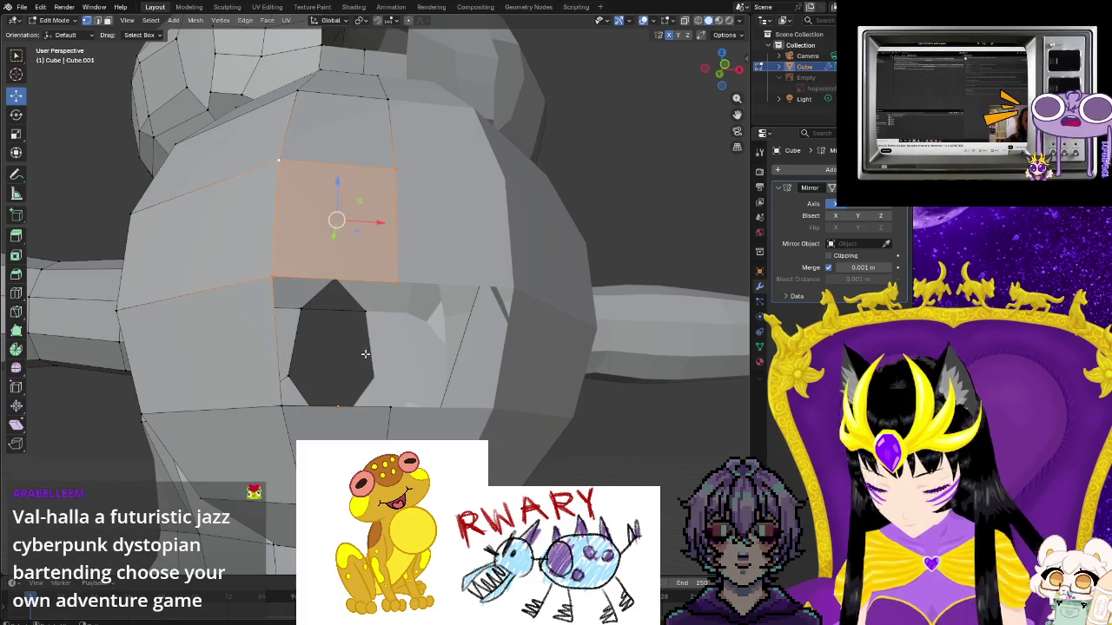
Add the lower-left corner vertex, undo the stray triangle, and refill the upper hole
click(282, 405)
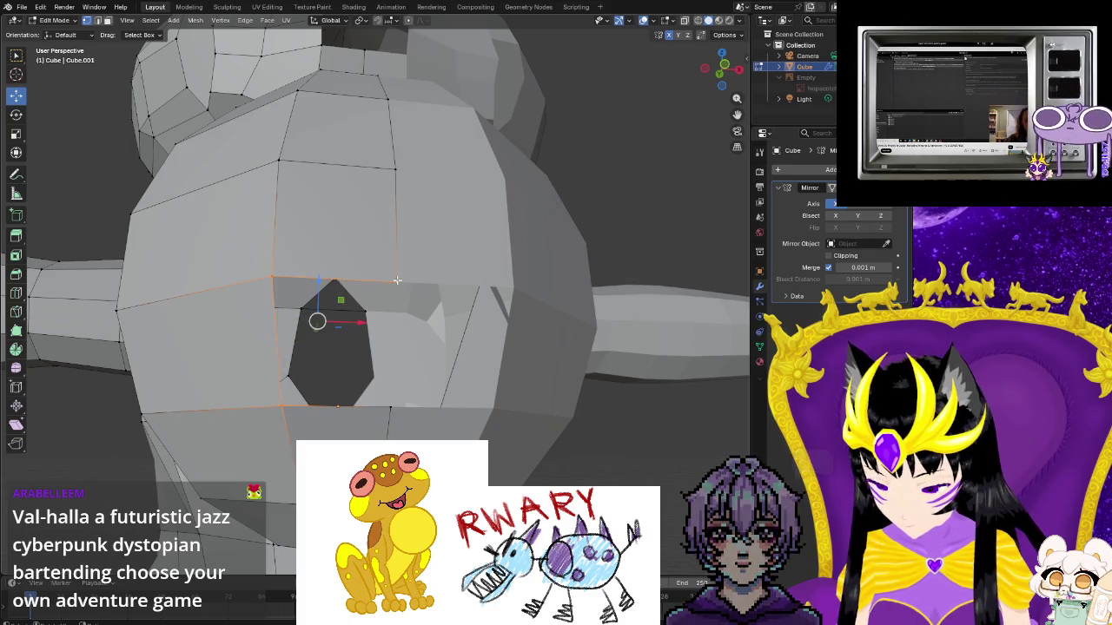
key(f)
key(ctrl+z)
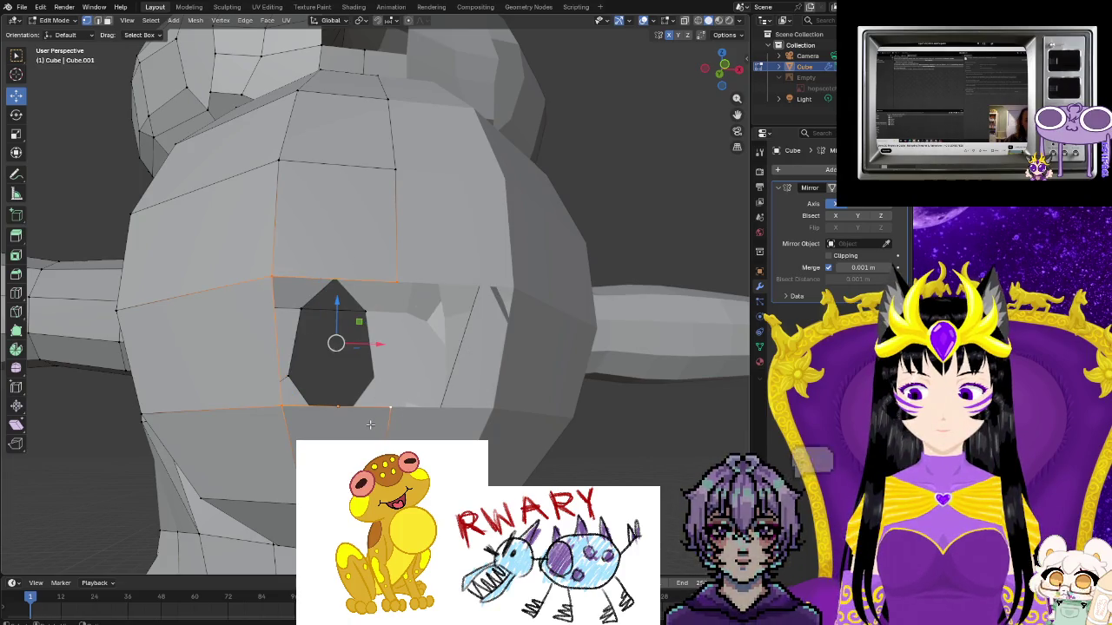
key(f)
middle_drag(370, 424, 487, 408)
mouse_move(320, 358)
middle_down()
mouse_move(394, 383)
mouse_move(392, 400)
middle_up()
Delete the selected faces at the front of the neck below the chin
scroll(394, 383, down, 4)
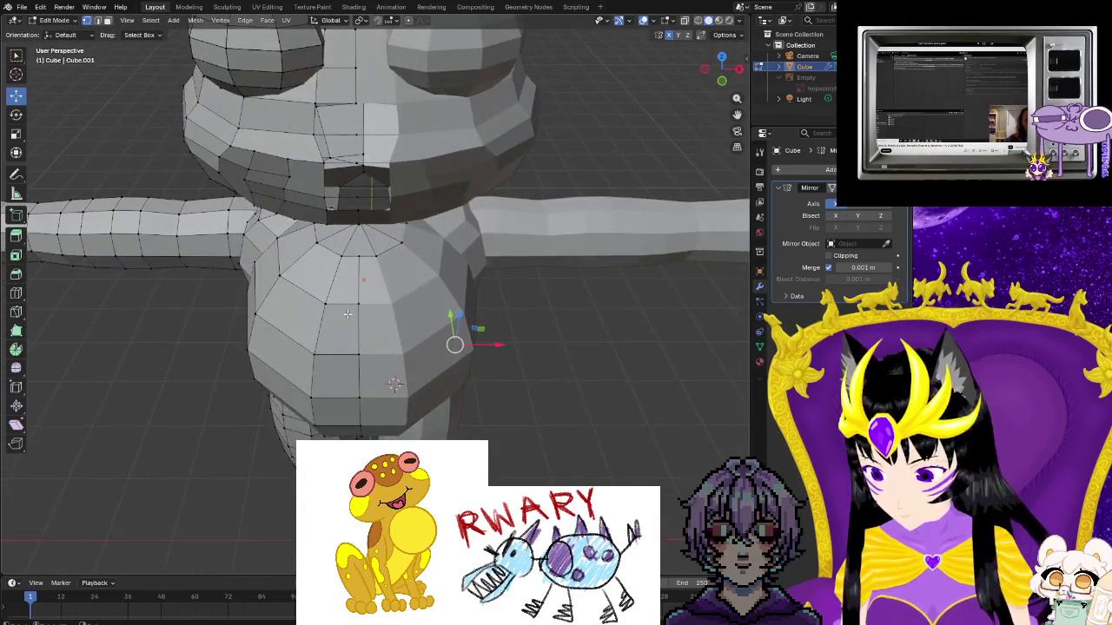
scroll(393, 399, up, 2)
scroll(391, 412, up, 2)
scroll(390, 419, up, 2)
middle_drag(407, 440, 391, 437)
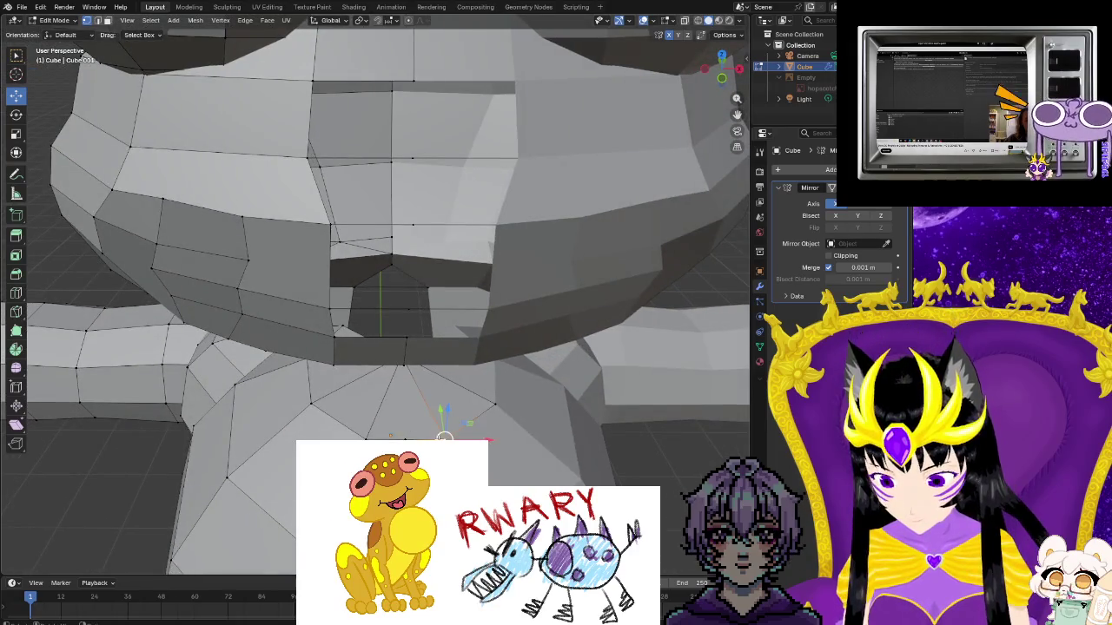
click(469, 421)
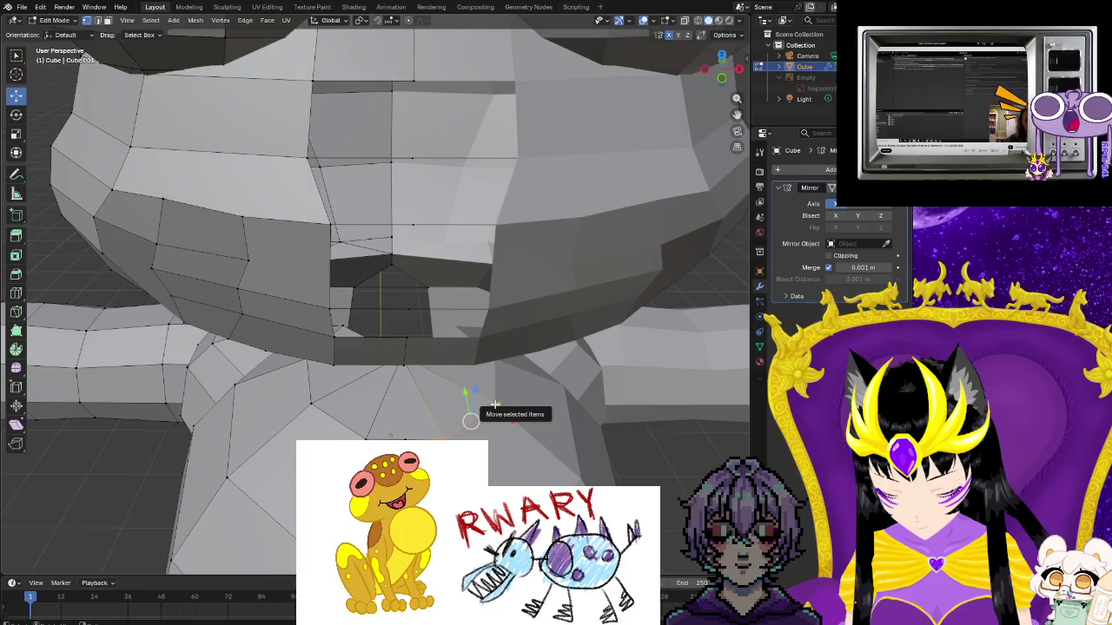
right_click(495, 405)
click(484, 406)
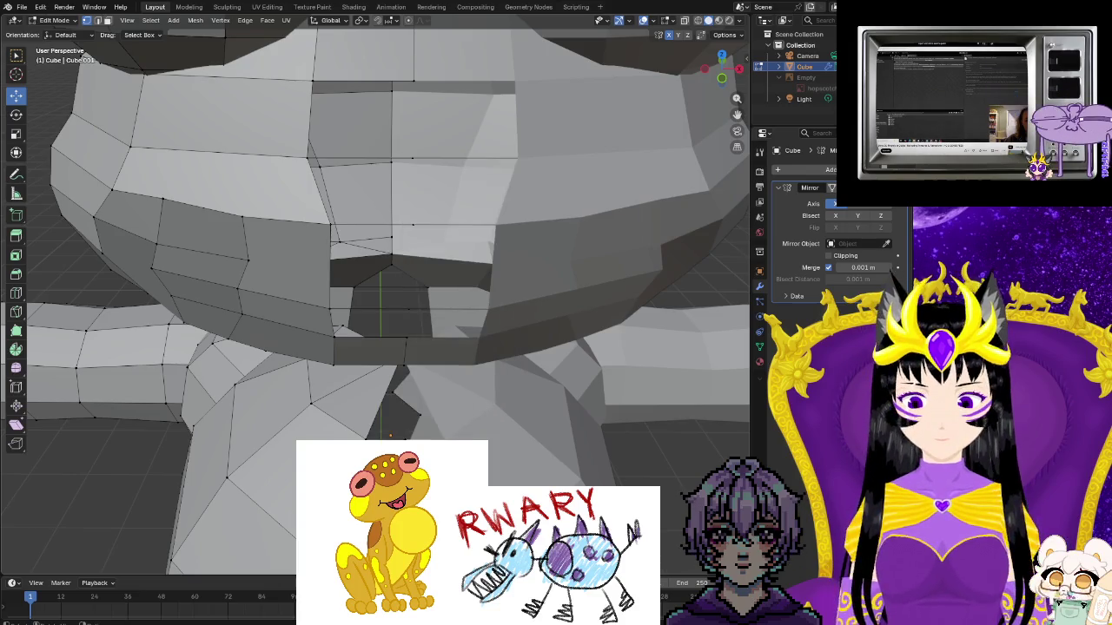
middle_drag(447, 408, 457, 421)
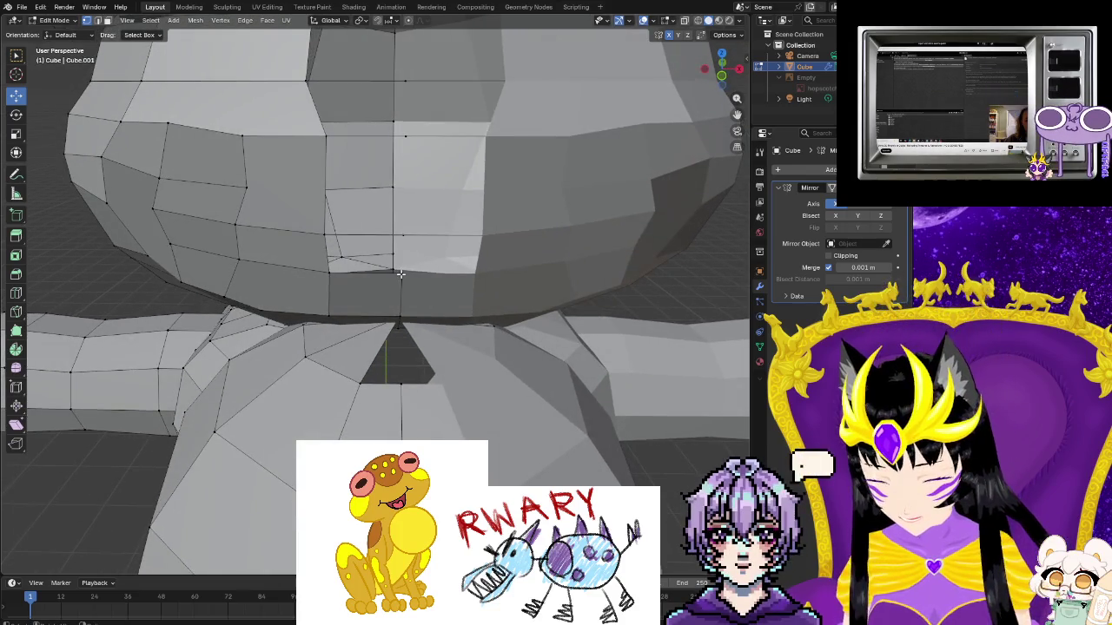
Select the vertices of the faces under the head and chin
click(403, 234)
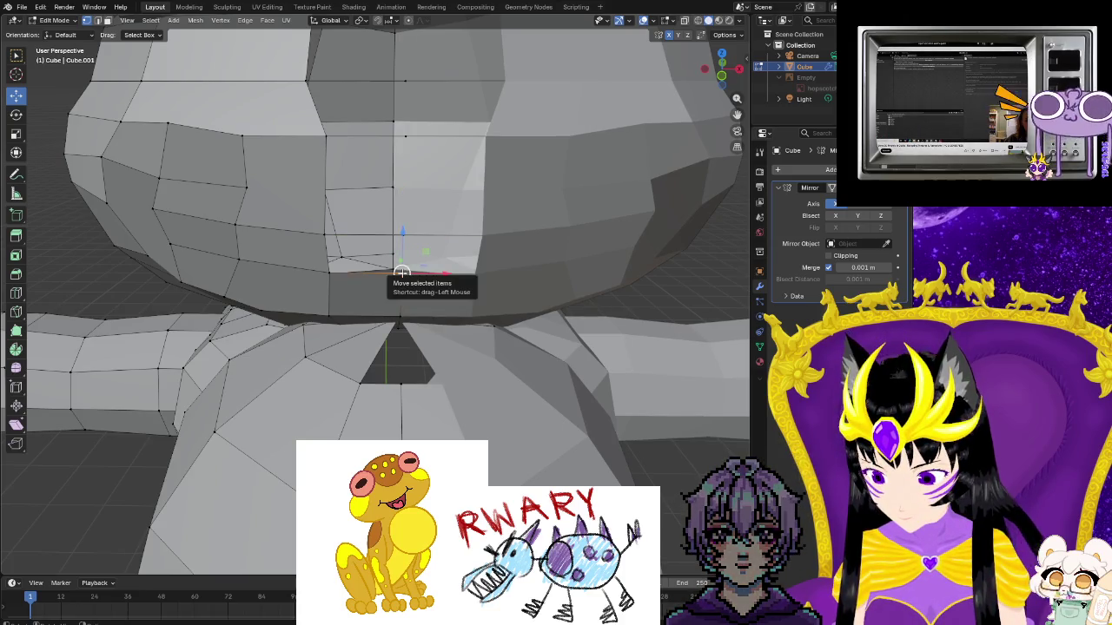
shift+click(402, 241)
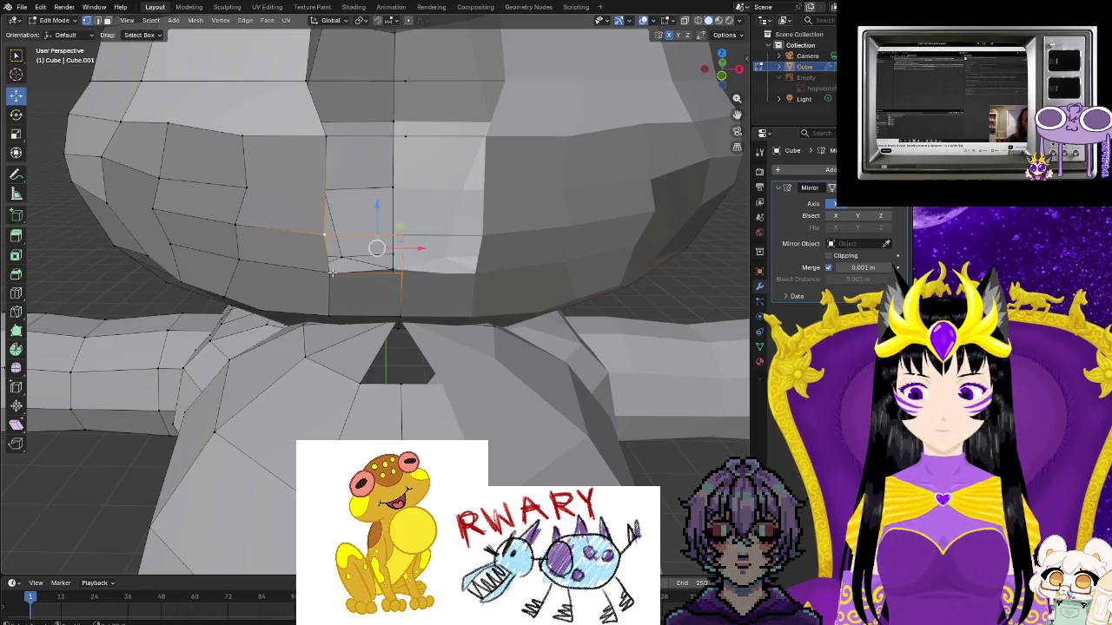
middle_drag(396, 286, 400, 306)
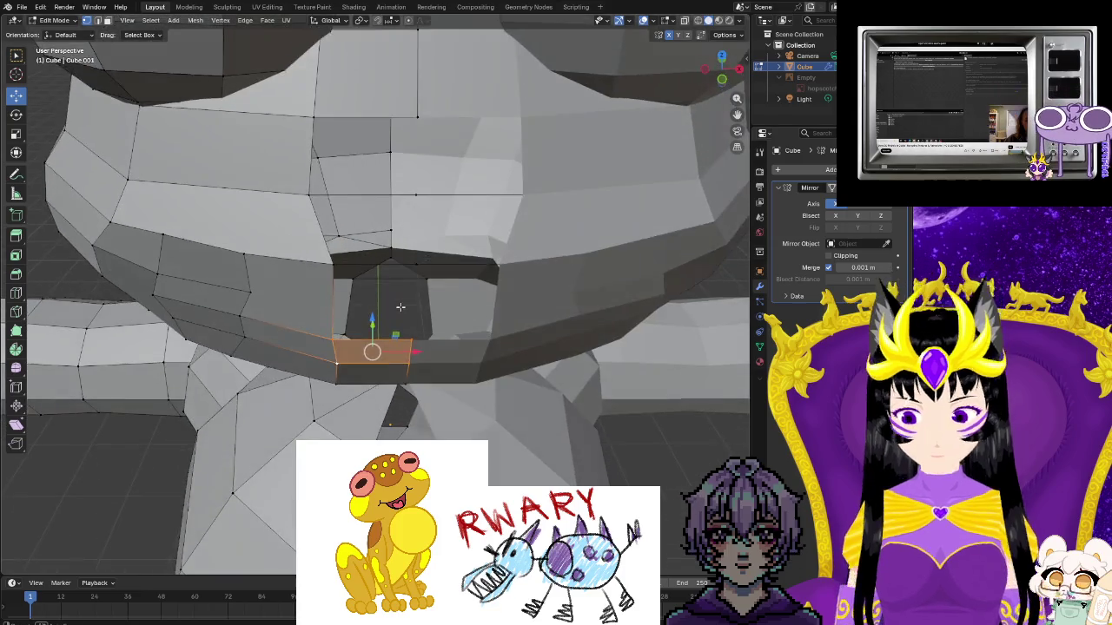
shift+click(410, 339)
shift+click(331, 262)
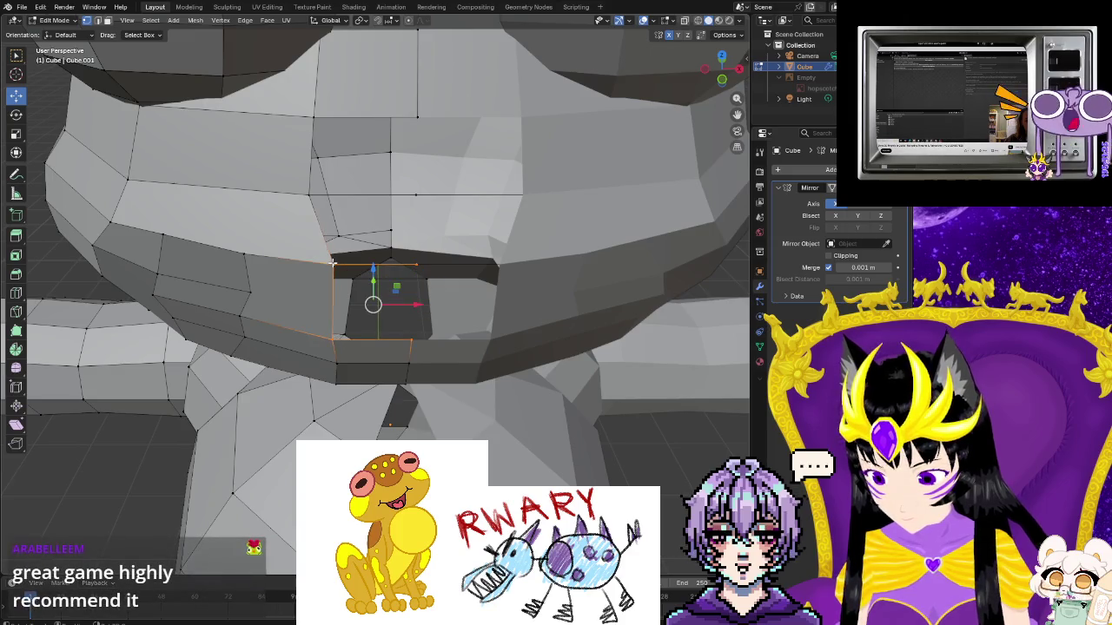
shift+click(411, 258)
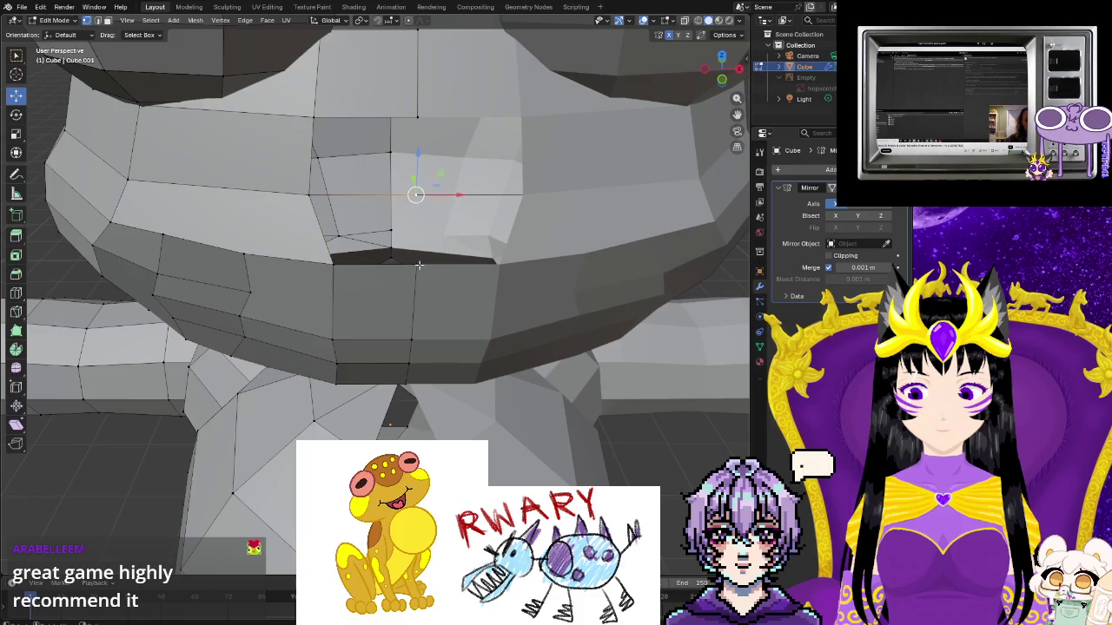
shift+click(307, 196)
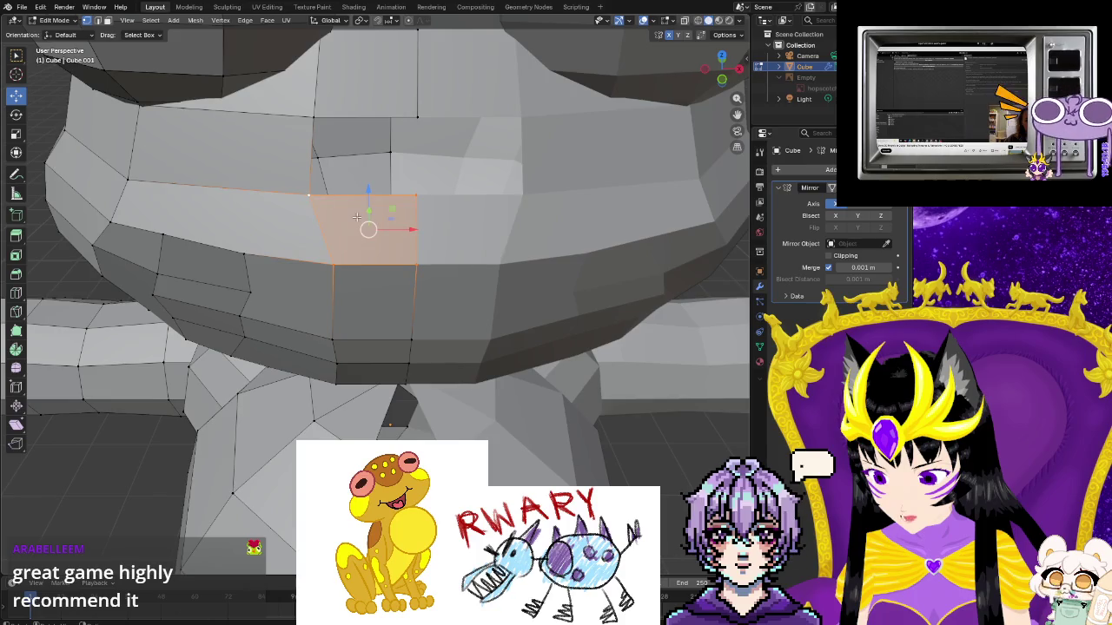
shift+click(415, 195)
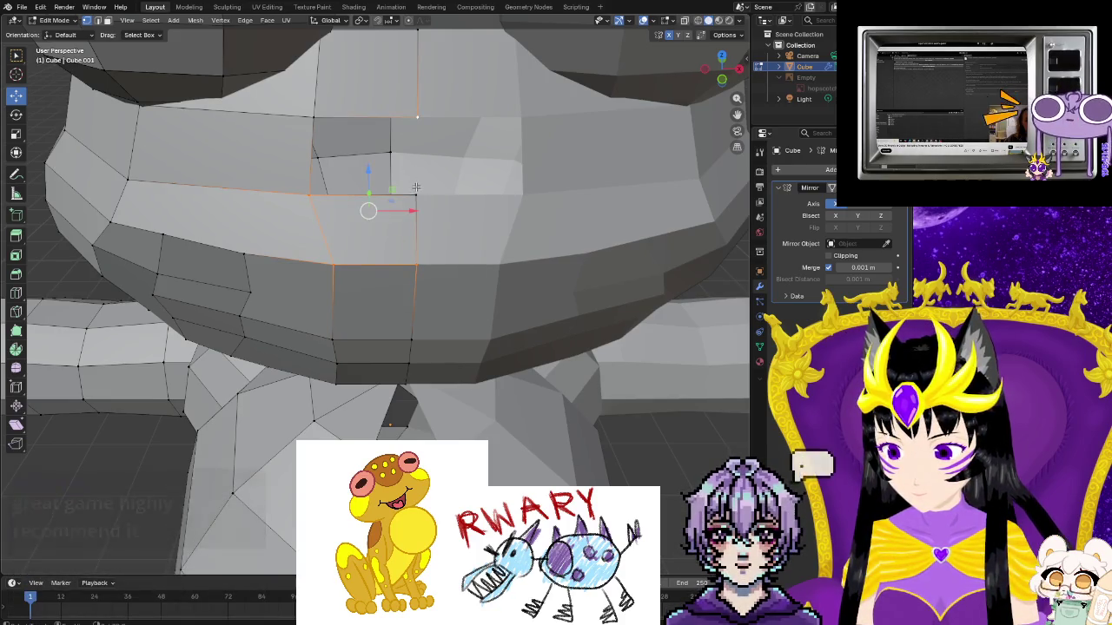
shift+click(314, 117)
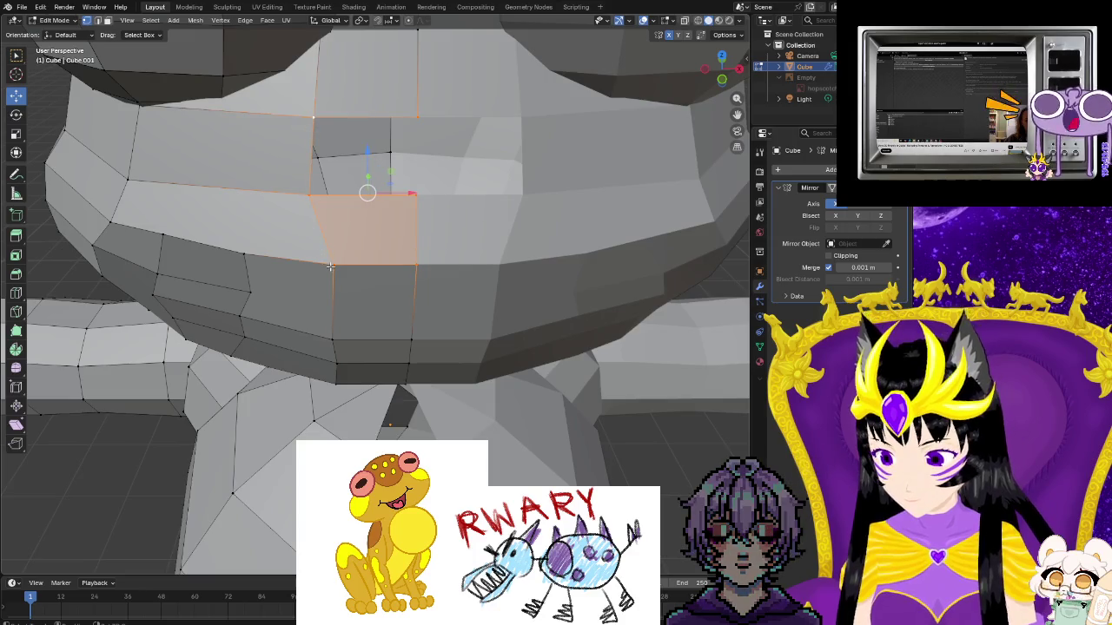
shift+click(413, 267)
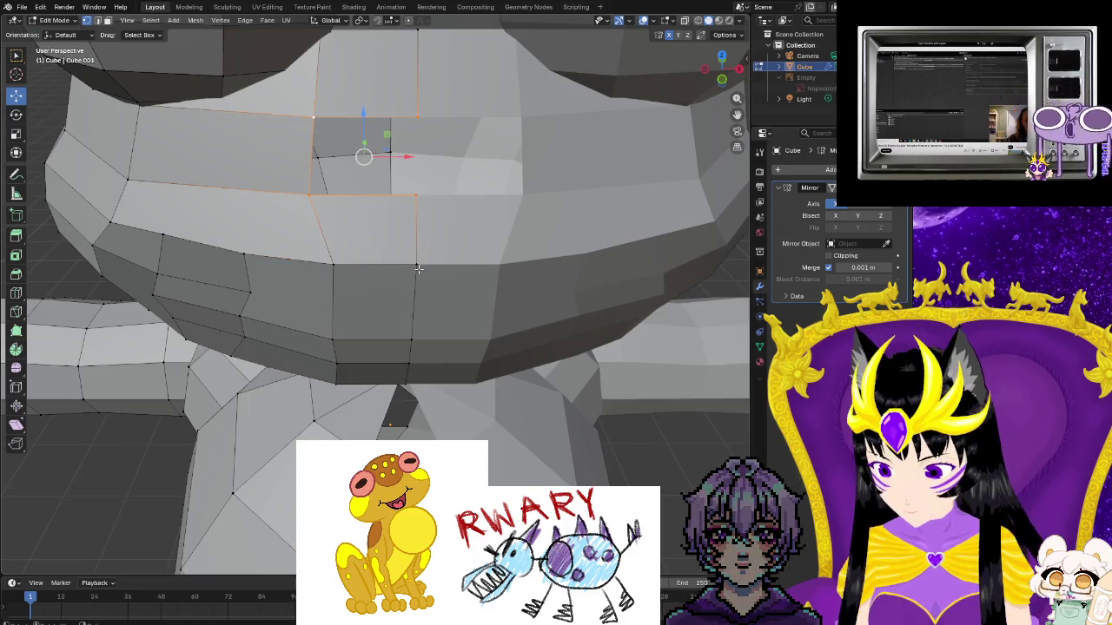
Zoom into the neck cavity and select vertices along its edge
scroll(487, 305, down, 3)
scroll(473, 309, down, 3)
scroll(460, 313, down, 2)
scroll(444, 316, down, 1)
scroll(429, 328, up, 3)
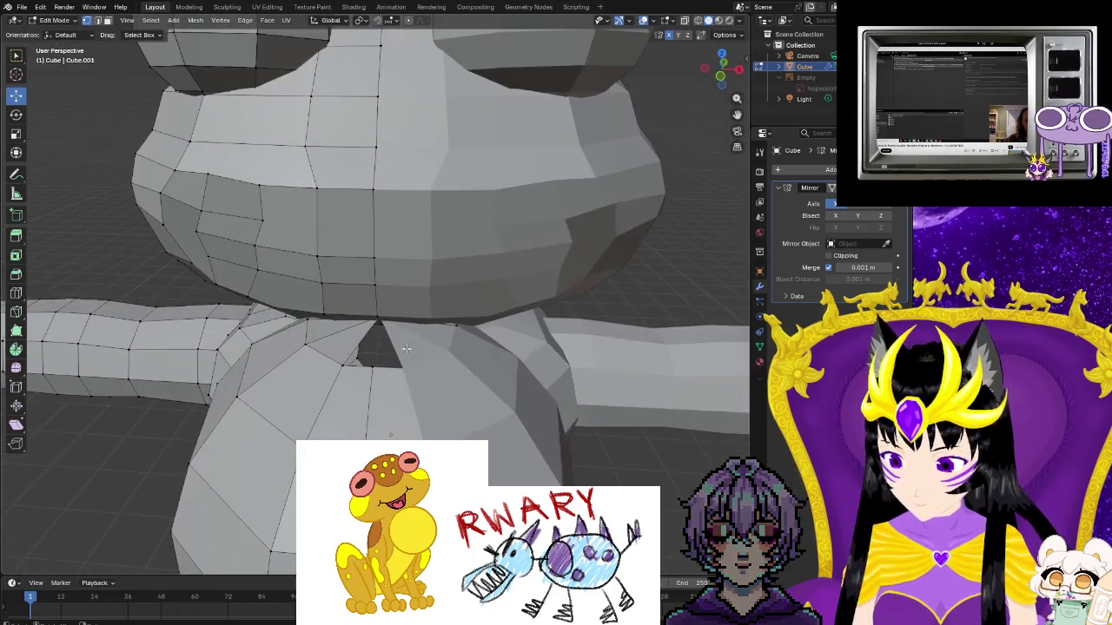
scroll(412, 341, up, 3)
scroll(396, 355, up, 2)
scroll(379, 368, up, 2)
scroll(380, 368, up, 2)
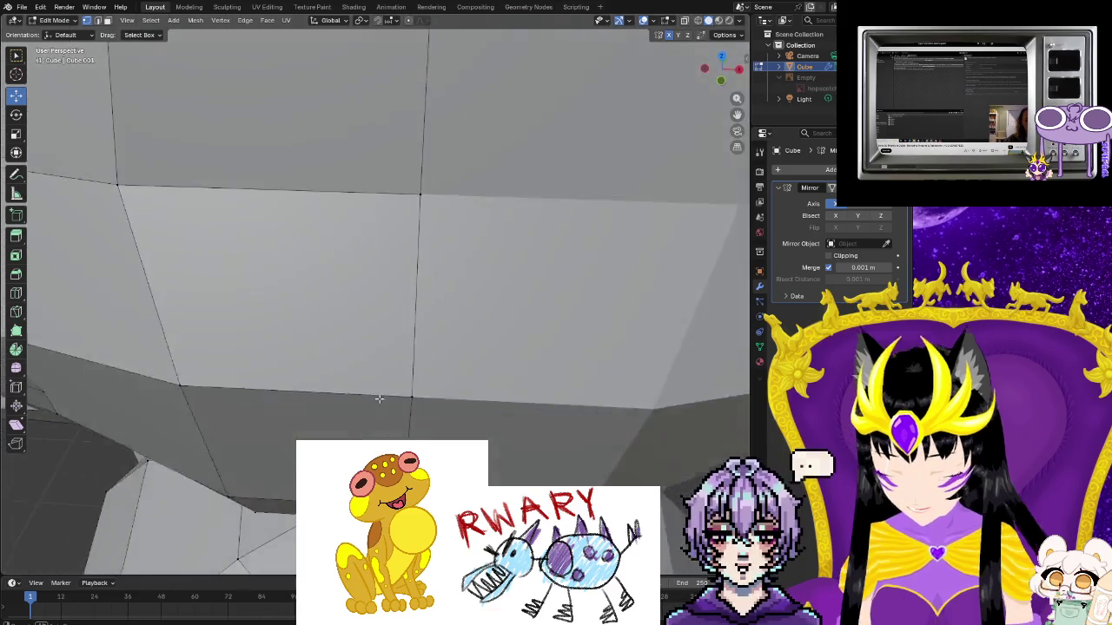
scroll(386, 373, up, 2)
scroll(396, 379, up, 2)
scroll(383, 376, up, 2)
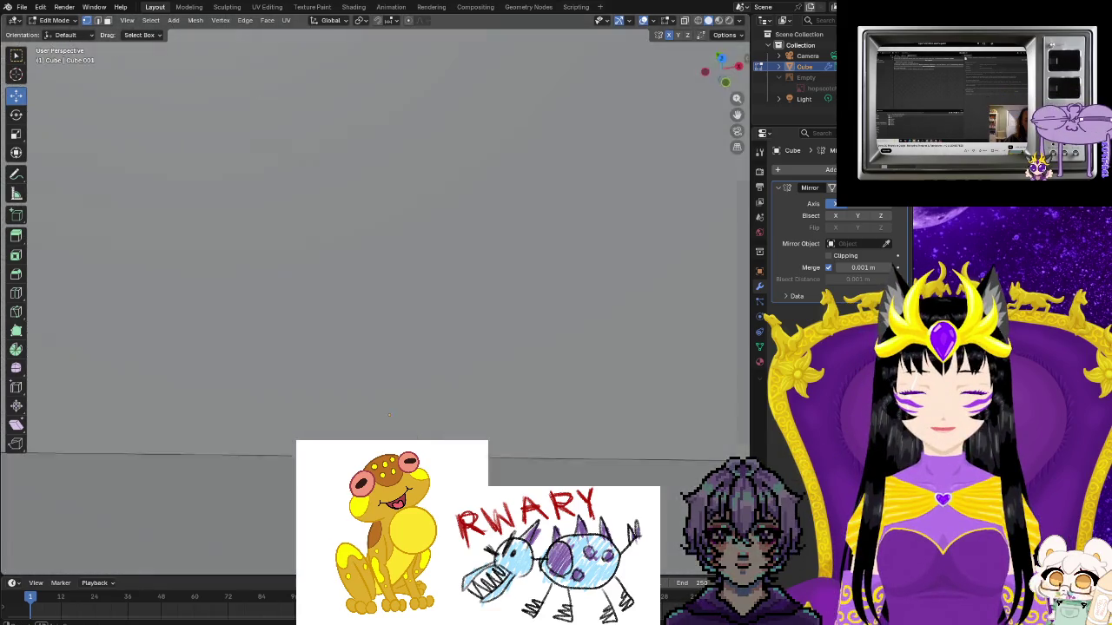
scroll(356, 370, up, 2)
scroll(330, 364, up, 2)
click(315, 361)
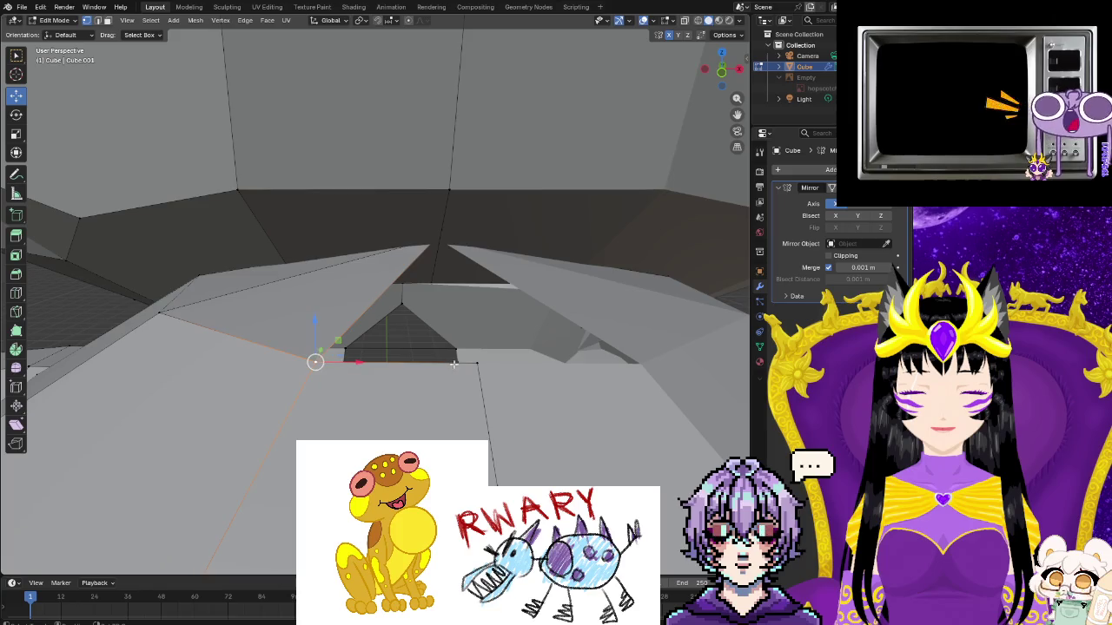
scroll(434, 382, down, 3)
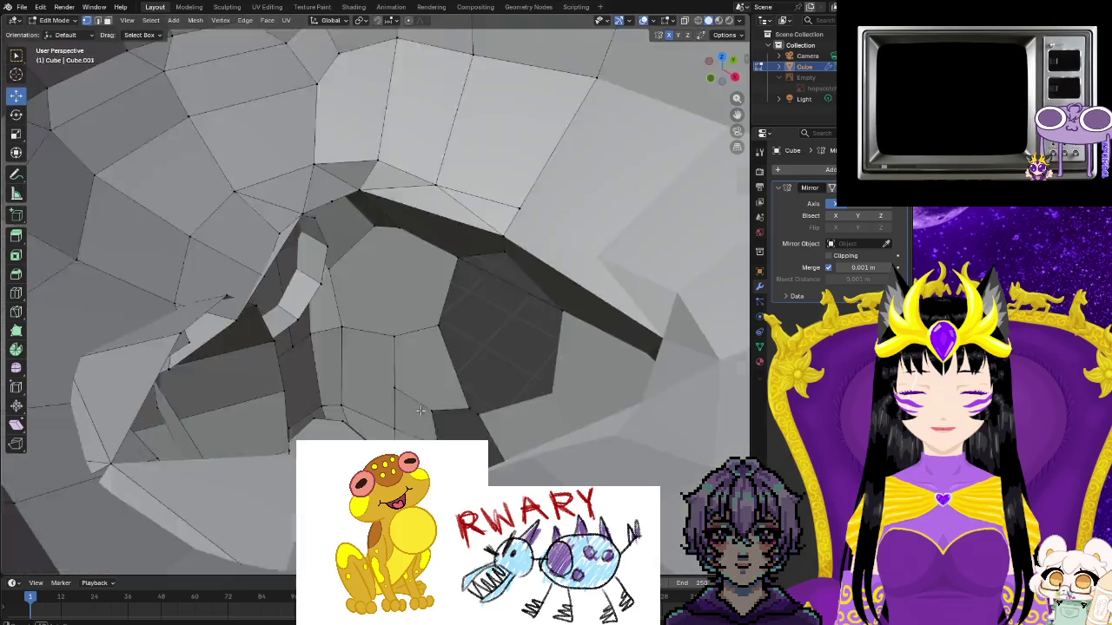
scroll(366, 420, down, 3)
scroll(366, 420, down, 2)
mouse_move(348, 408)
middle_down()
mouse_move(194, 339)
mouse_move(212, 371)
middle_up()
shift+click(194, 339)
scroll(302, 372, up, 3)
scroll(303, 372, down, 3)
mouse_move(302, 372)
middle_down()
mouse_move(397, 406)
mouse_move(452, 382)
mouse_move(522, 452)
mouse_move(394, 425)
middle_up()
scroll(398, 406, down, 2)
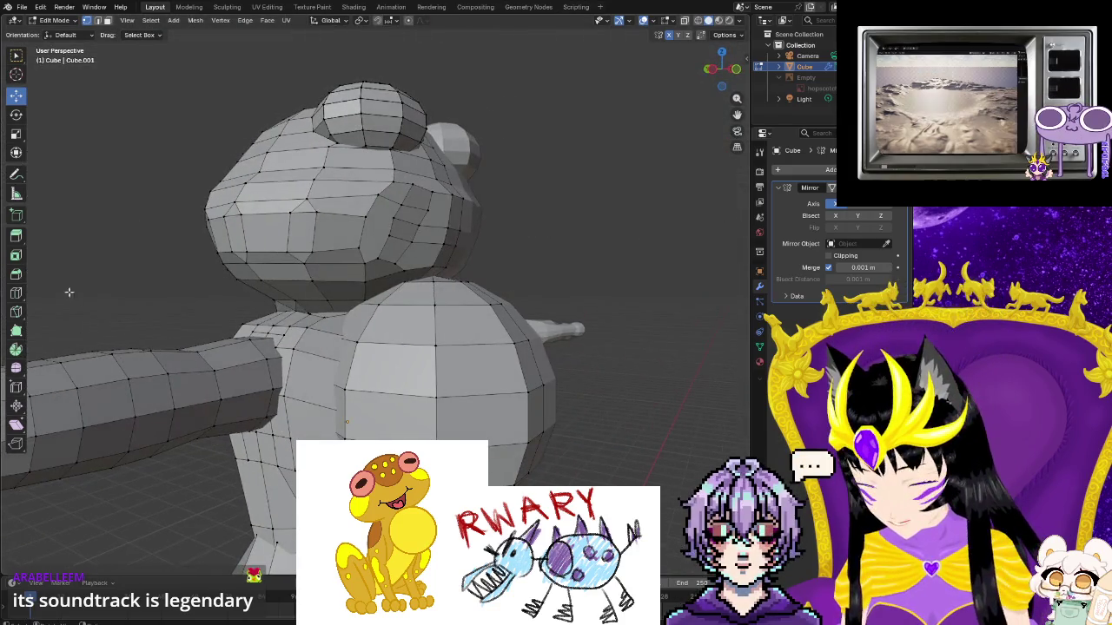
Add a vertical loop cut across the rounded chest piece with Ctrl+R
key(ctrl+r)
click(394, 426)
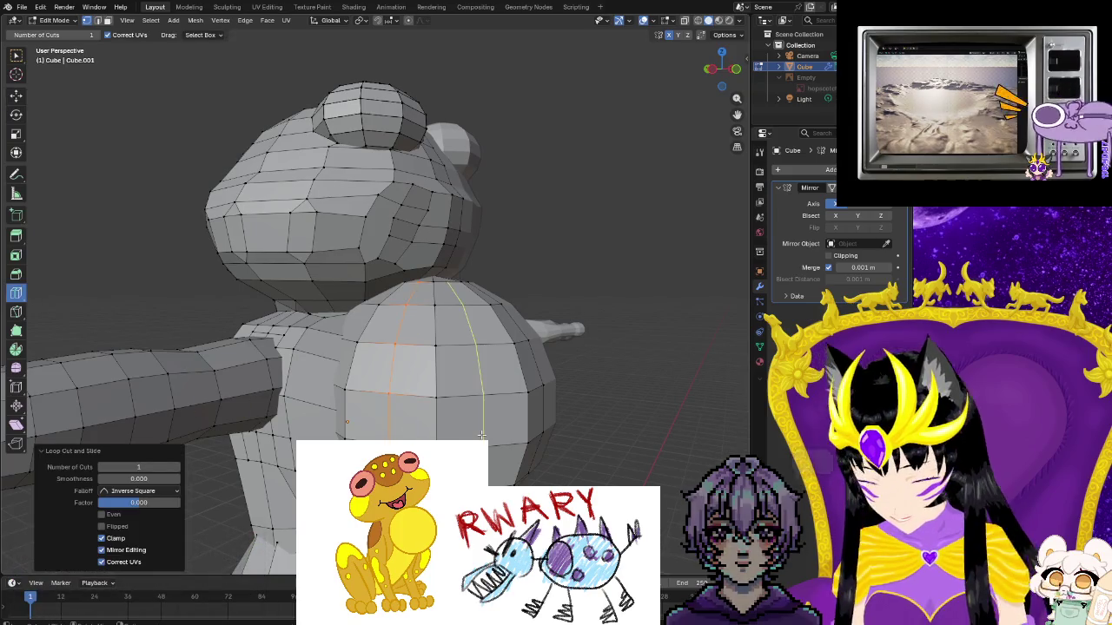
mouse_move(621, 478)
middle_down()
mouse_move(540, 393)
mouse_move(377, 337)
middle_up()
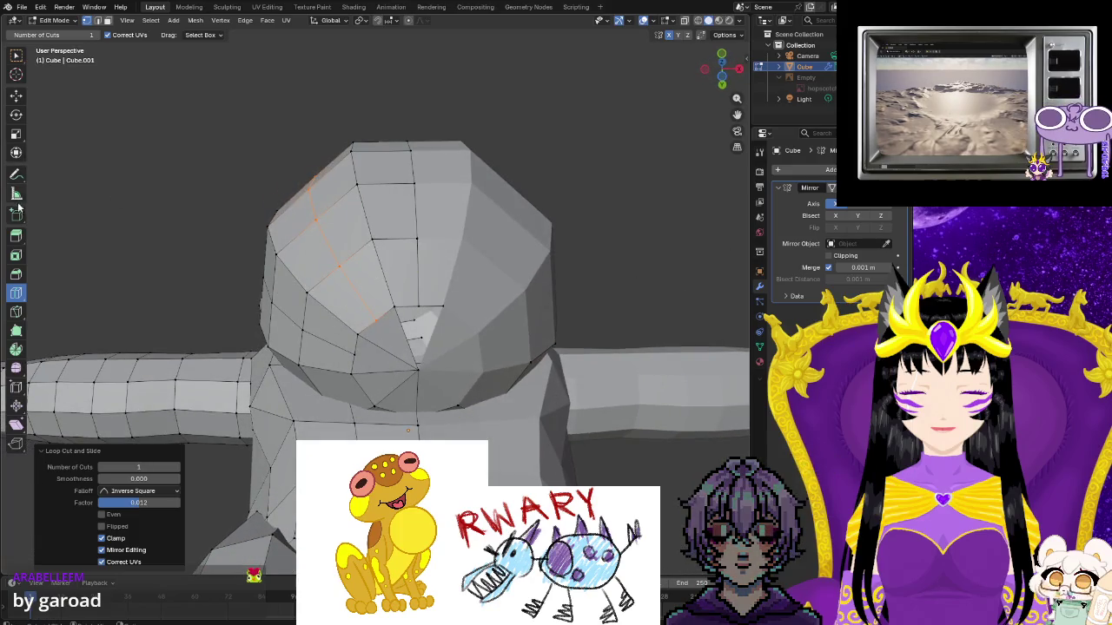
With the Move tool active, select a vertex on the head and view the frog from the front
click(17, 97)
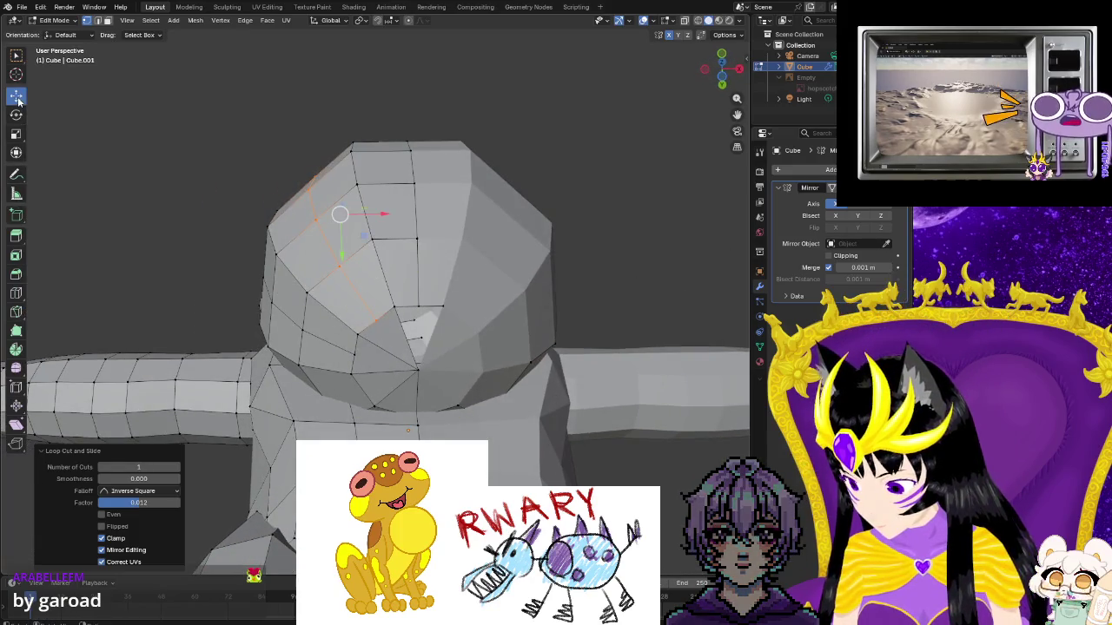
click(396, 306)
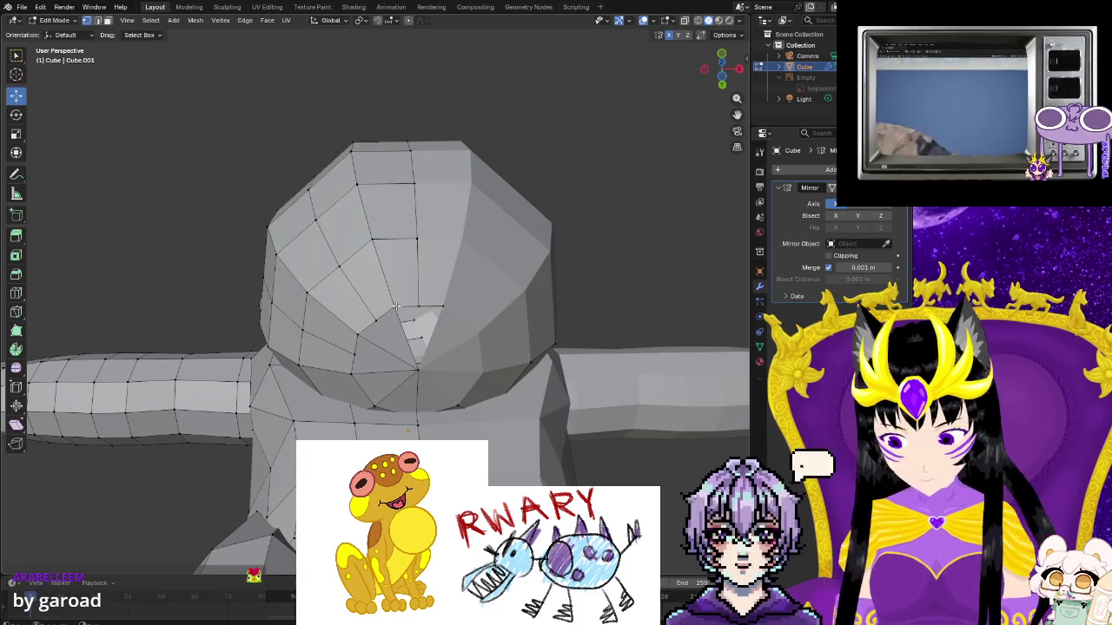
click(396, 306)
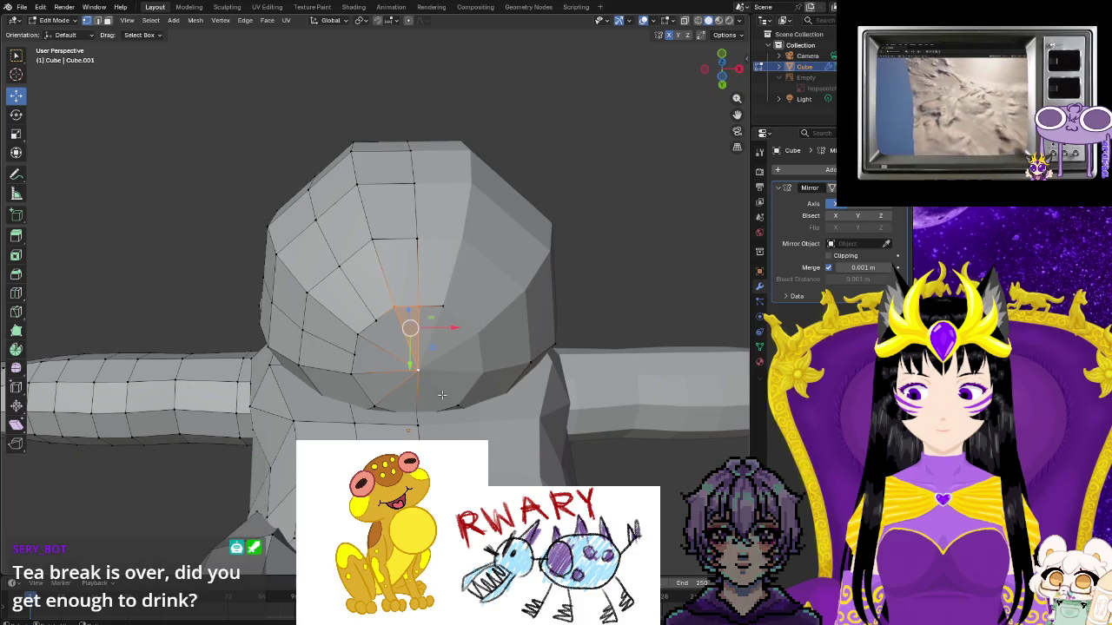
mouse_move(442, 395)
middle_down()
mouse_move(513, 434)
mouse_move(556, 408)
middle_up()
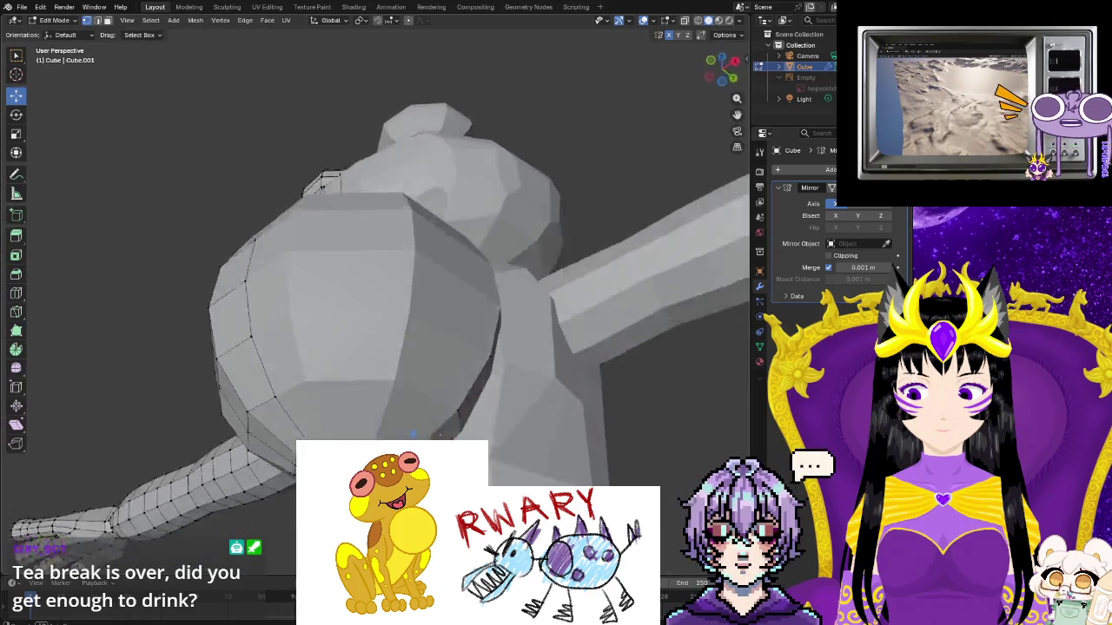
mouse_move(205, 351)
middle_down()
mouse_move(678, 136)
mouse_move(52, 505)
mouse_move(294, 454)
mouse_move(382, 390)
middle_up()
scroll(487, 365, up, 4)
Merge the selected vertices, then select a vertex on the chest
scroll(487, 365, up, 2)
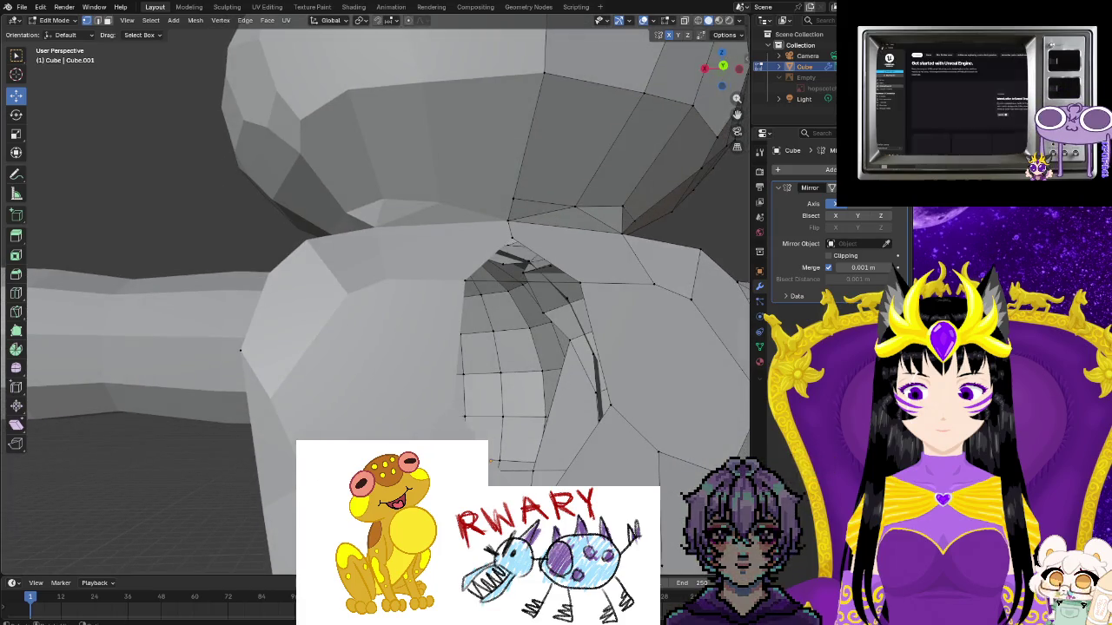
right_click(499, 261)
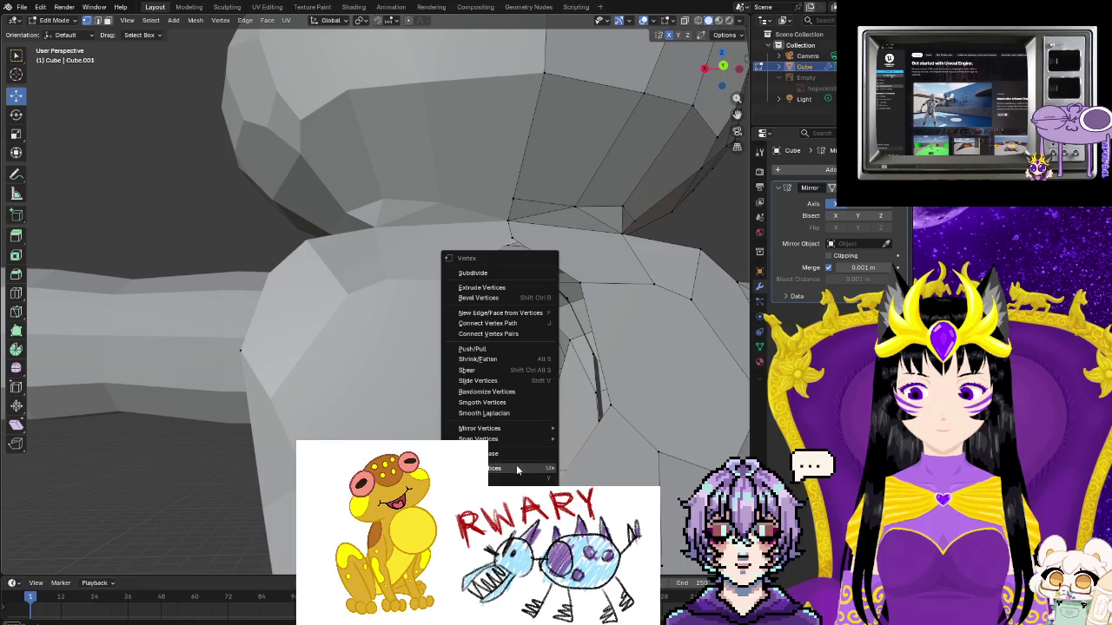
mouse_move(500, 454)
click(599, 469)
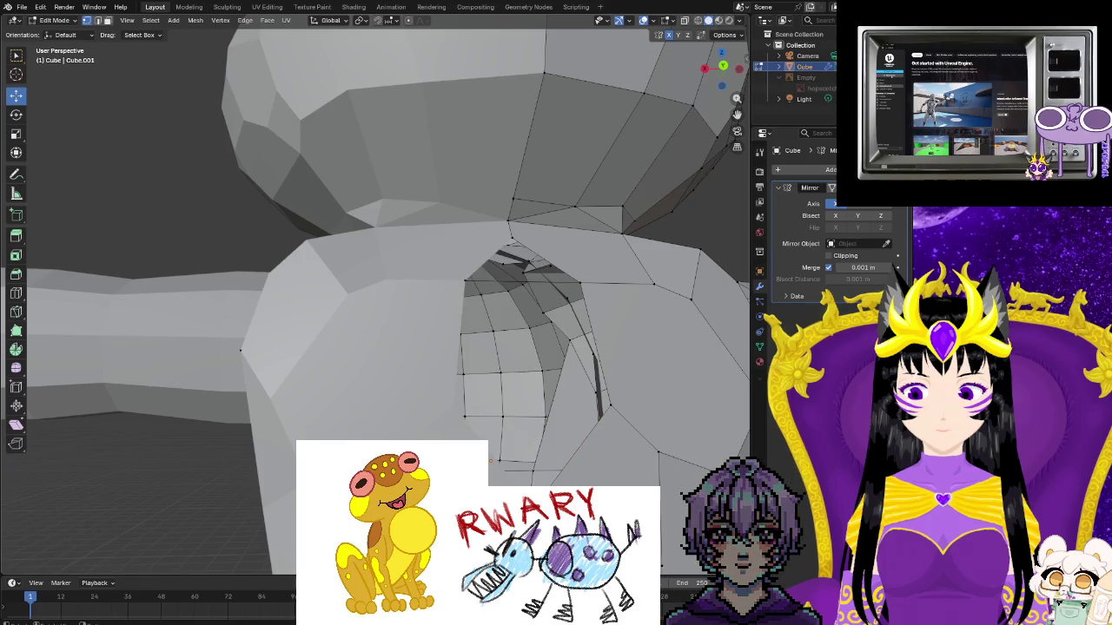
middle_drag(486, 434, 451, 400)
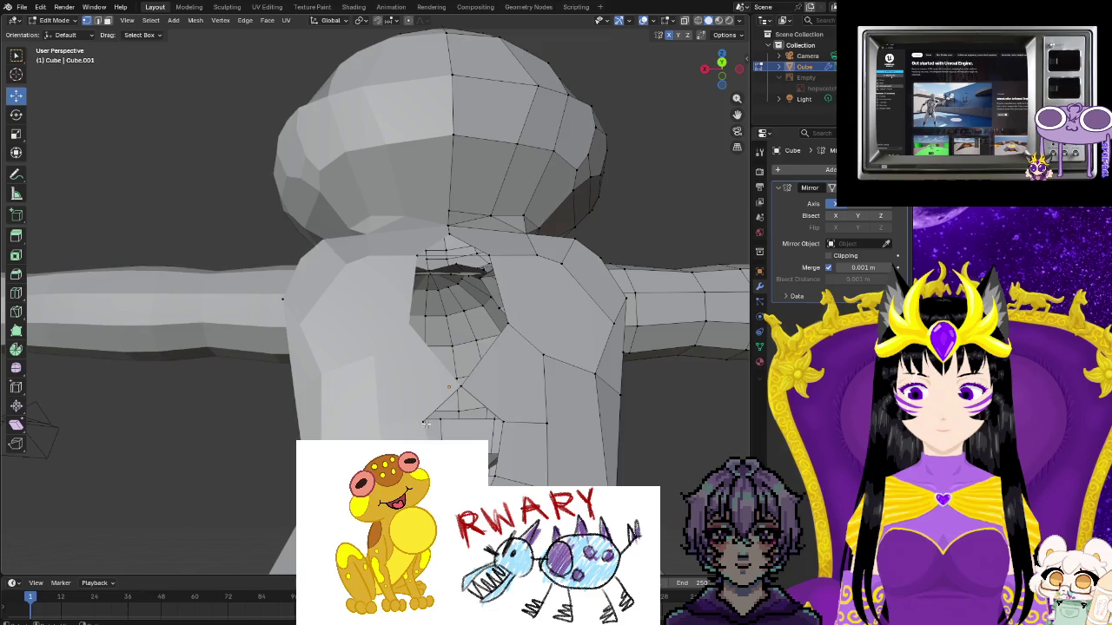
click(424, 422)
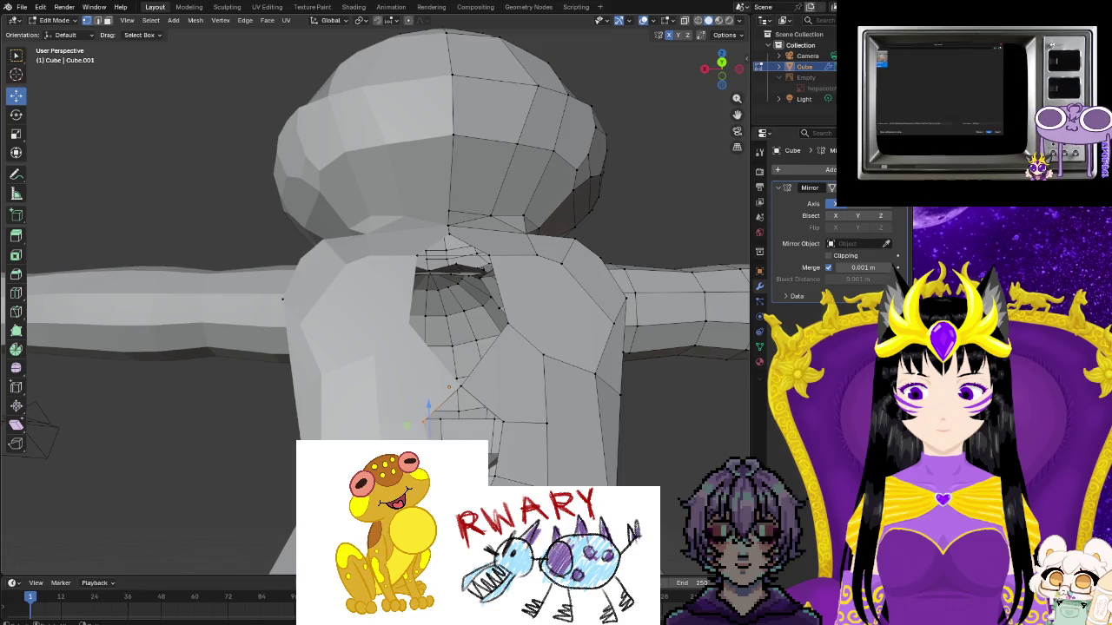
right_click(424, 422)
key(Escape)
Zoom in on the neck opening and select the chest inset vertices below it
scroll(417, 287, down, 2)
mouse_move(417, 287)
middle_down()
mouse_move(434, 278)
mouse_move(373, 260)
mouse_move(356, 235)
middle_up()
scroll(417, 286, down, 2)
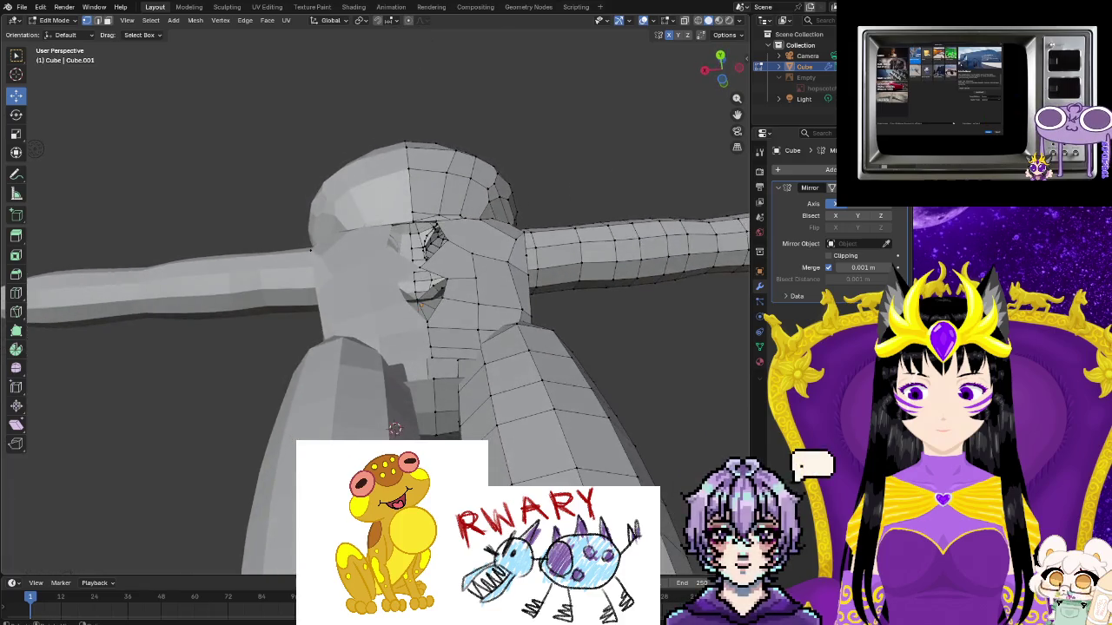
scroll(391, 304, up, 2)
click(494, 463)
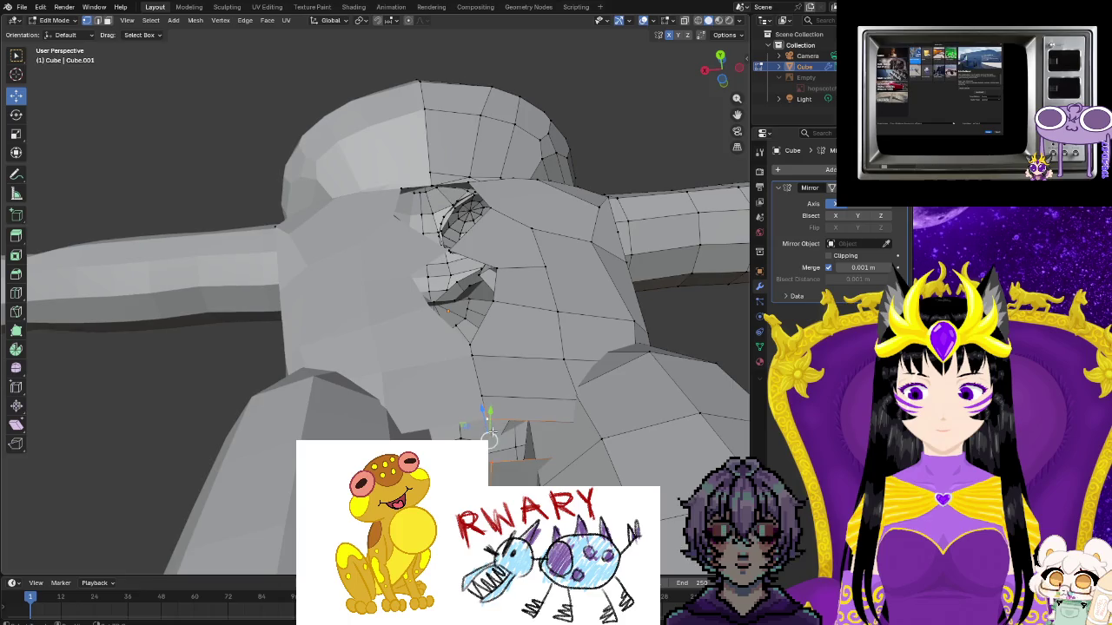
mouse_move(545, 482)
middle_down()
mouse_move(452, 347)
mouse_move(469, 400)
middle_up()
scroll(436, 323, up, 4)
middle_drag(299, 315, 278, 277)
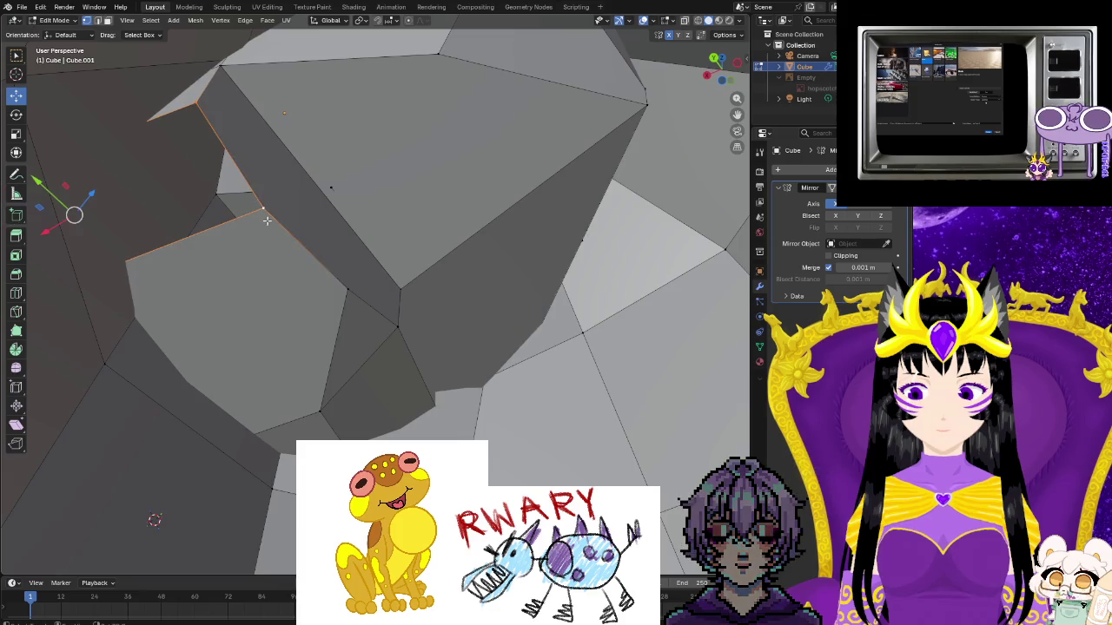
middle_drag(267, 220, 228, 290)
scroll(229, 290, down, 4)
middle_drag(260, 382, 406, 370)
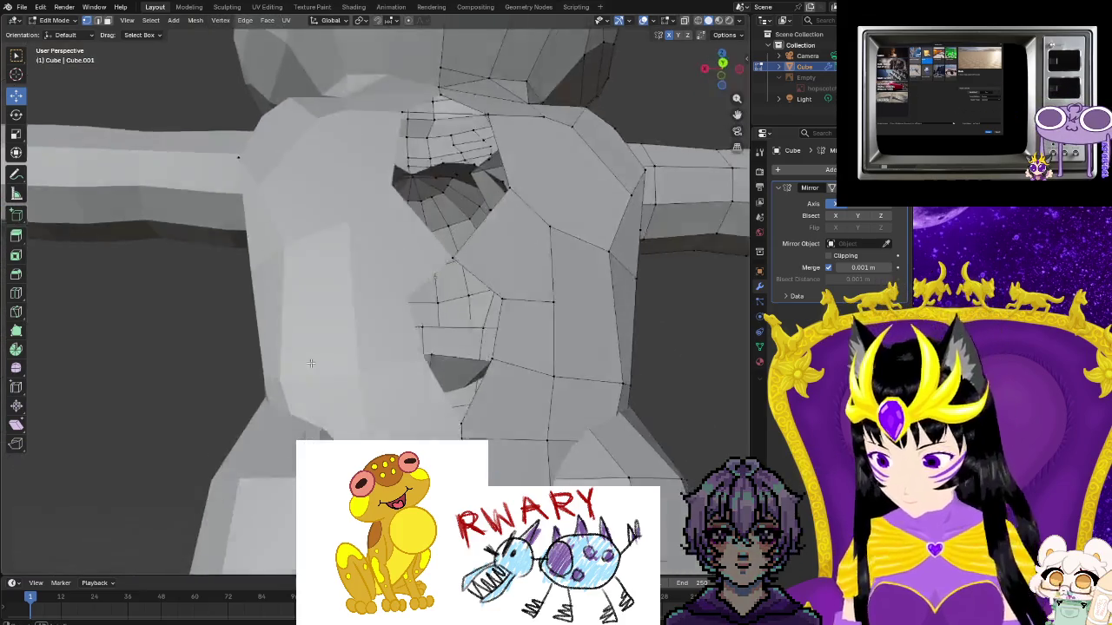
click(427, 374)
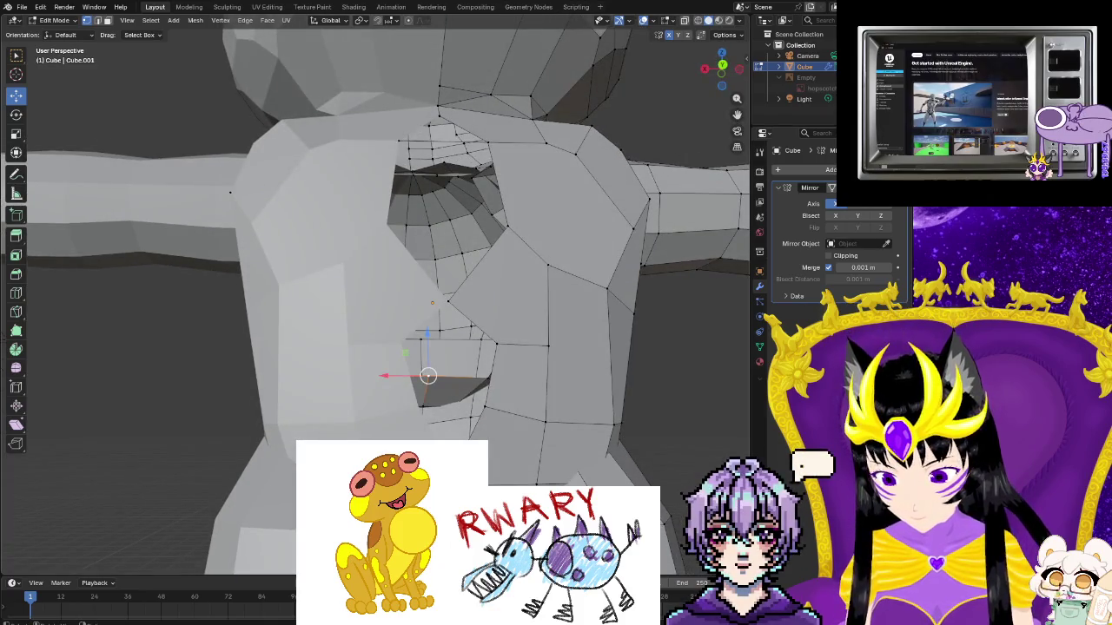
click(452, 304)
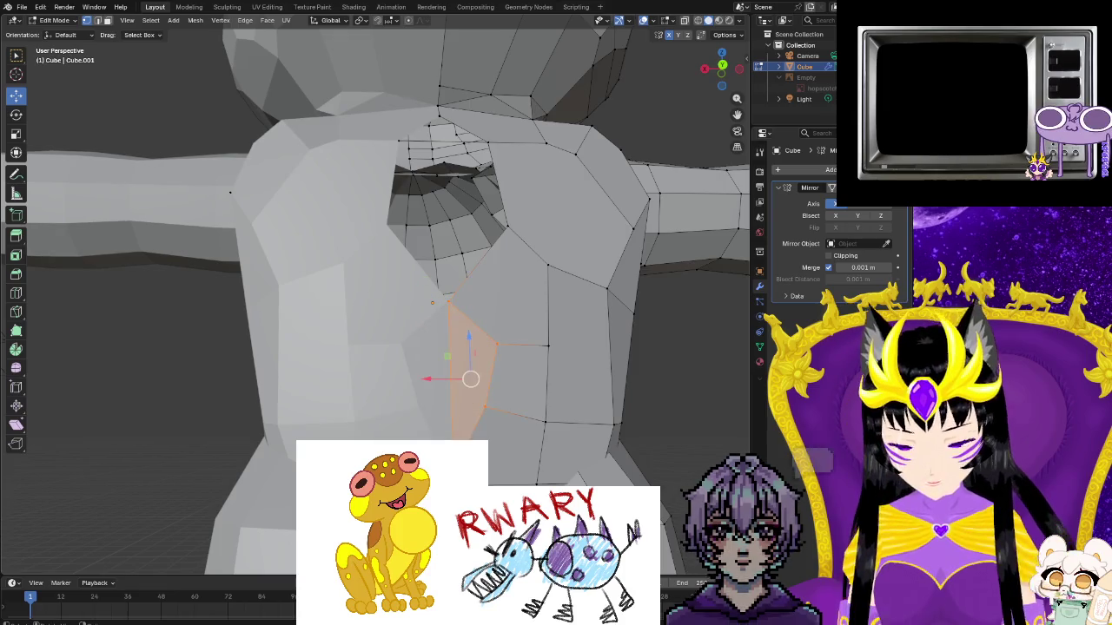
Merge the inset chest vertices at last and fill the neck gap with a face
key(m)
click(466, 380)
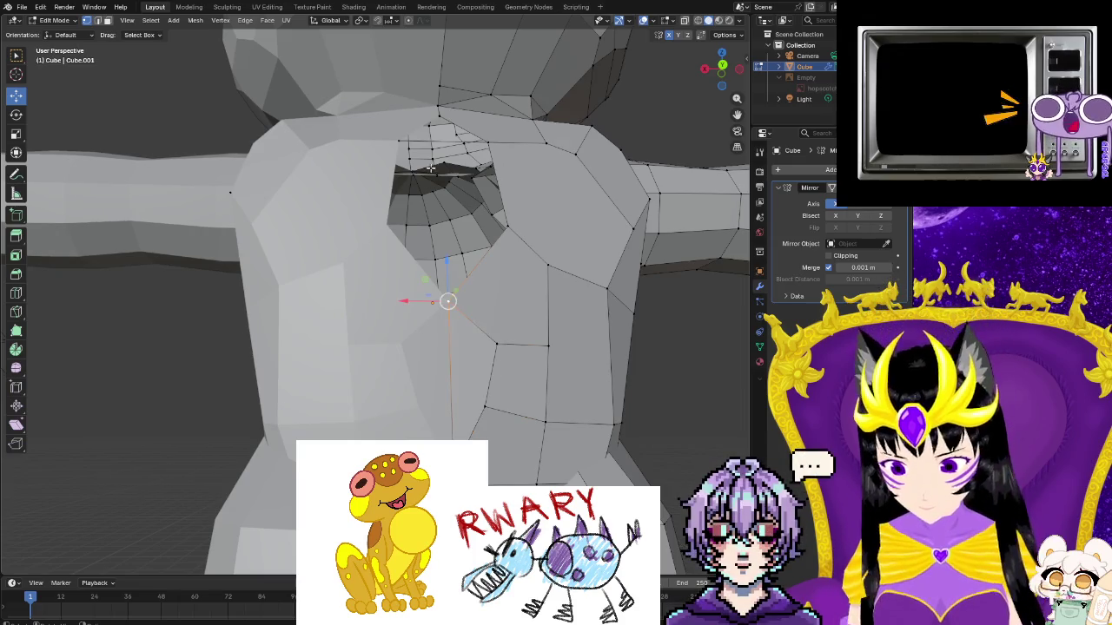
click(430, 168)
shift+click(484, 139)
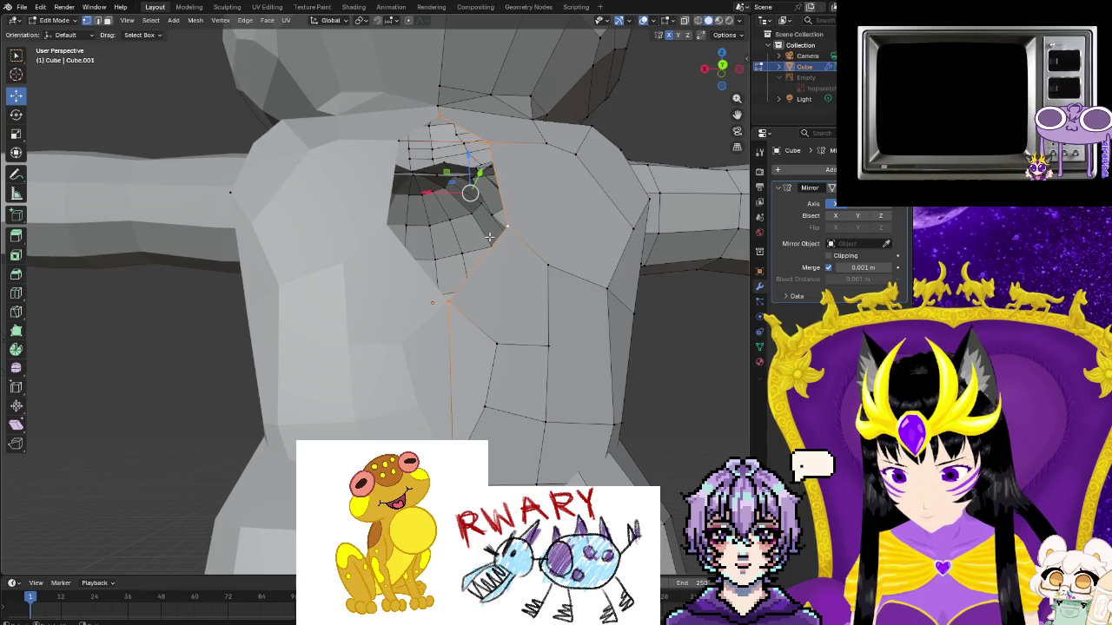
key(f)
Delete the stray vertex underneath the neck
middle_drag(412, 189, 342, 337)
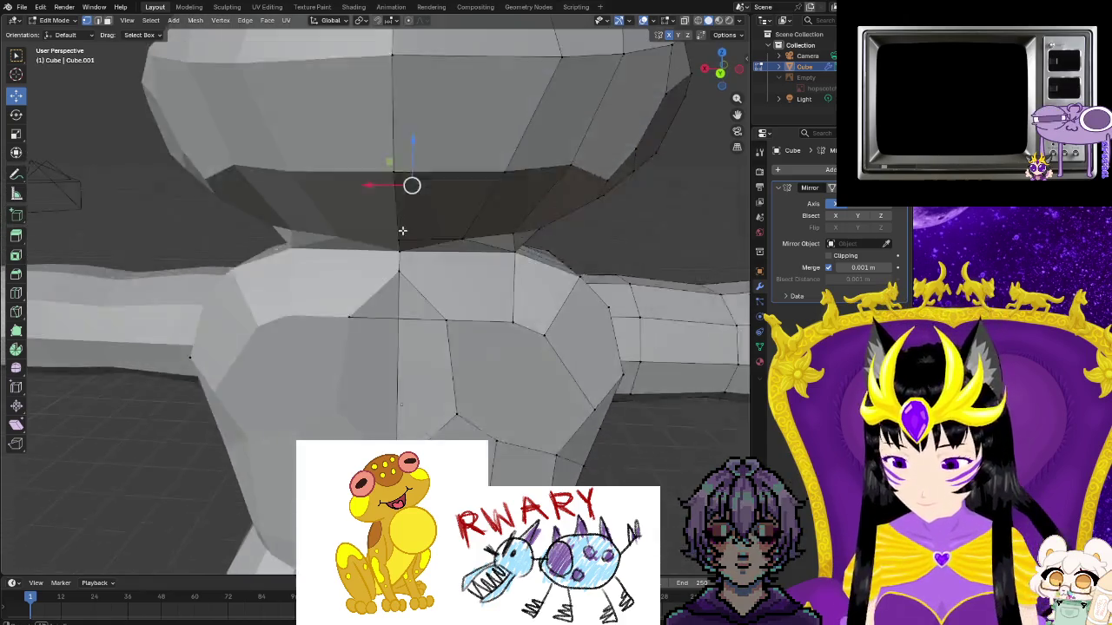
click(342, 337)
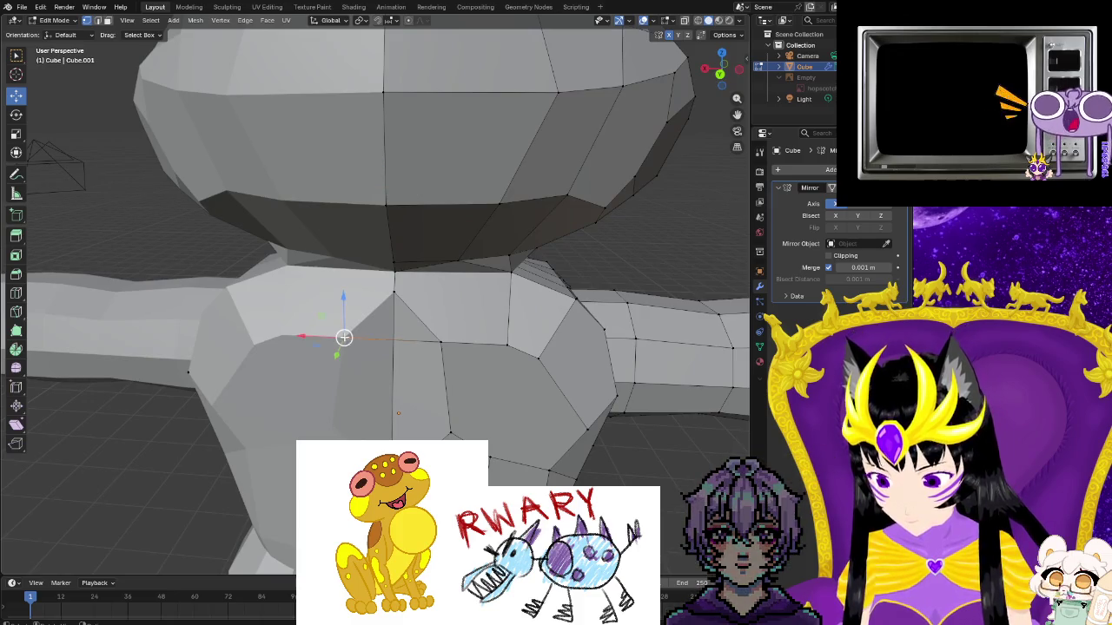
right_click(345, 345)
click(345, 342)
mouse_move(344, 345)
middle_down()
mouse_move(347, 355)
mouse_move(389, 337)
mouse_move(110, 284)
middle_up()
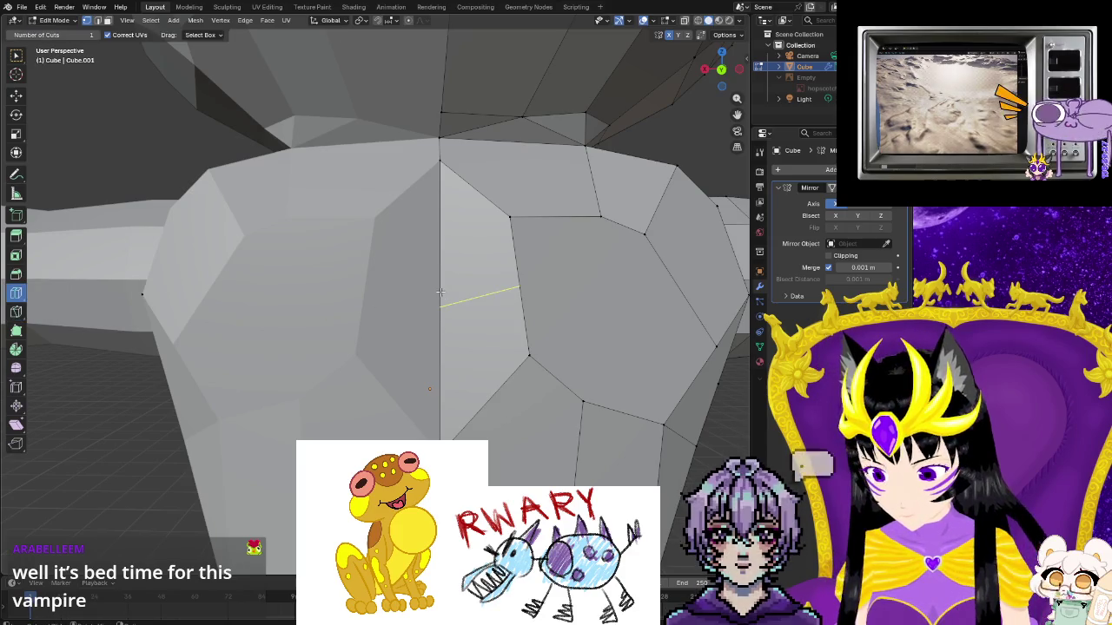
Loop cut the chest and raise the new loop about 0.085 m in Z
click(478, 298)
key(ctrl+v)
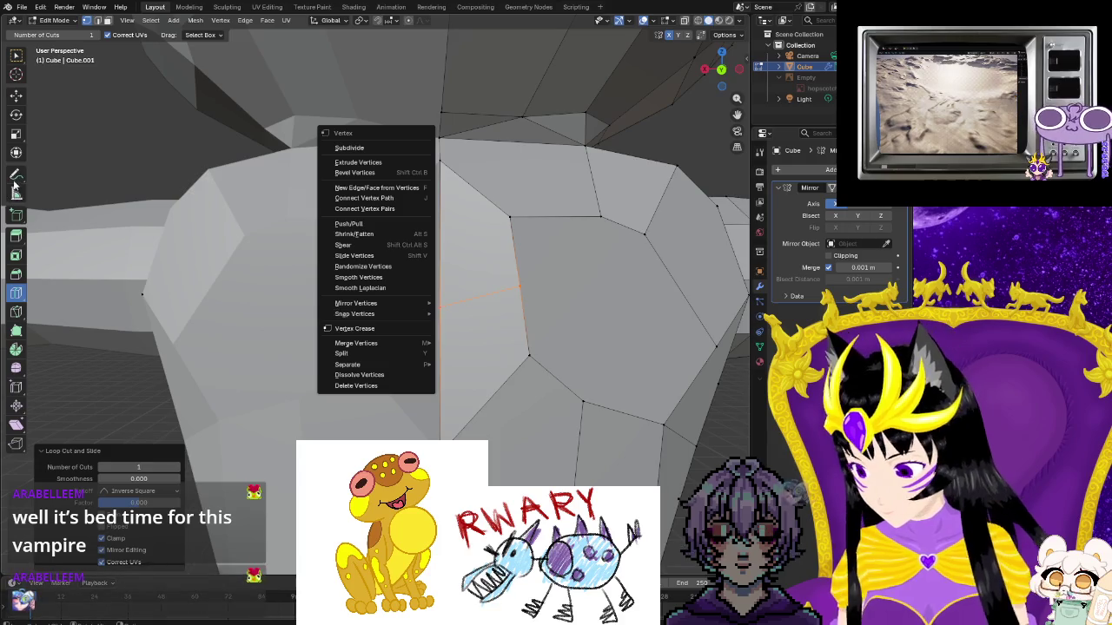
key(Escape)
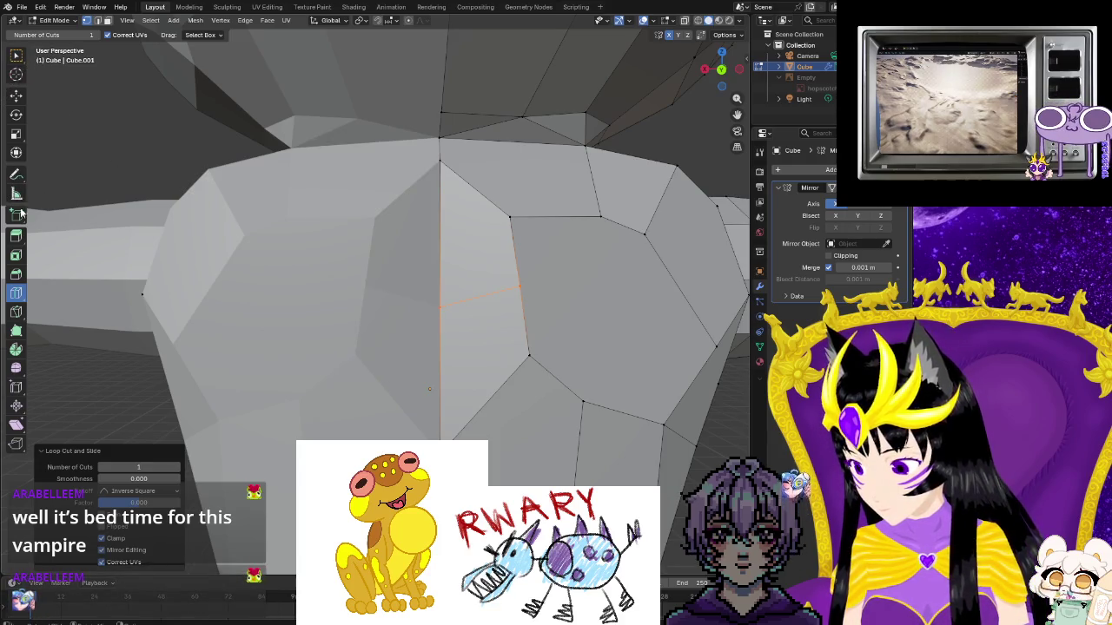
click(15, 95)
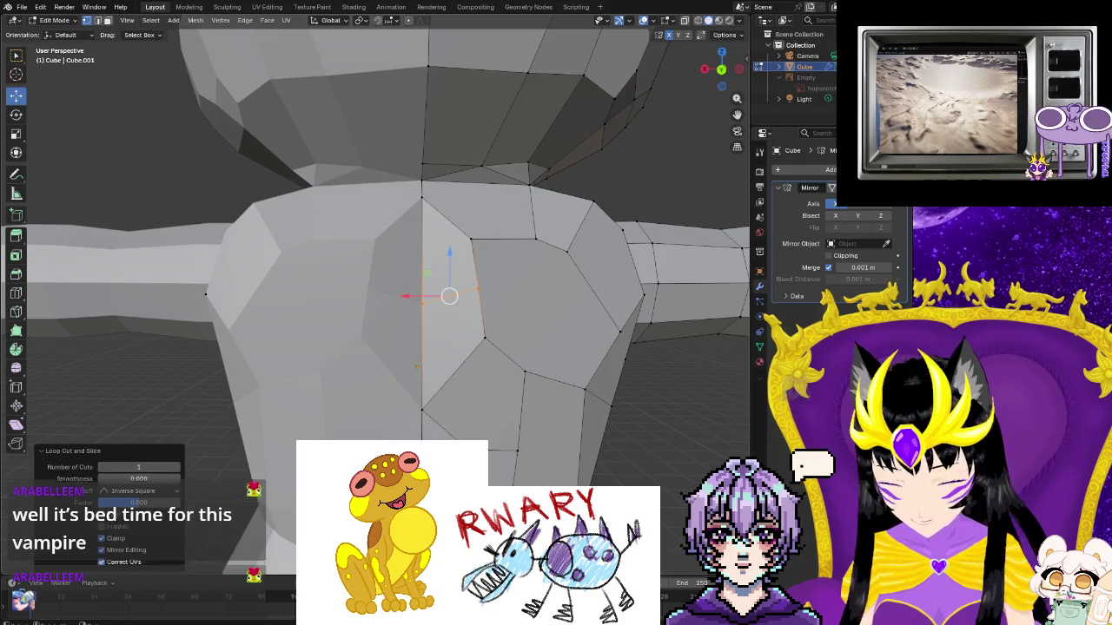
mouse_move(417, 365)
middle_down()
mouse_move(429, 359)
mouse_move(390, 388)
middle_up()
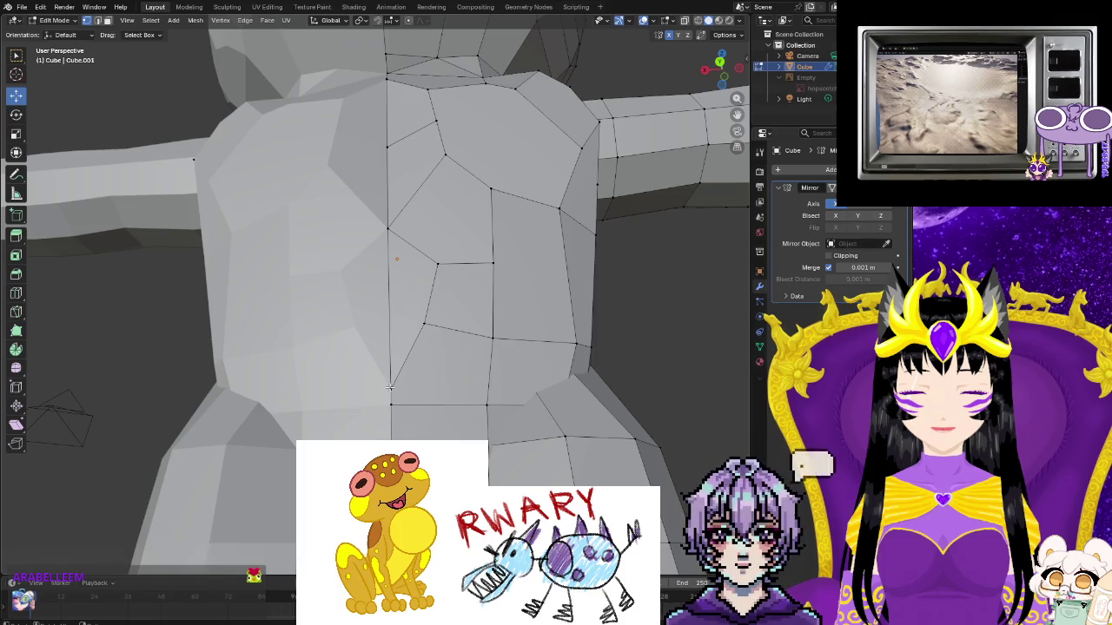
drag(390, 359, 389, 333)
mouse_move(389, 333)
middle_down()
mouse_move(201, 441)
mouse_move(261, 434)
mouse_move(655, 317)
middle_up()
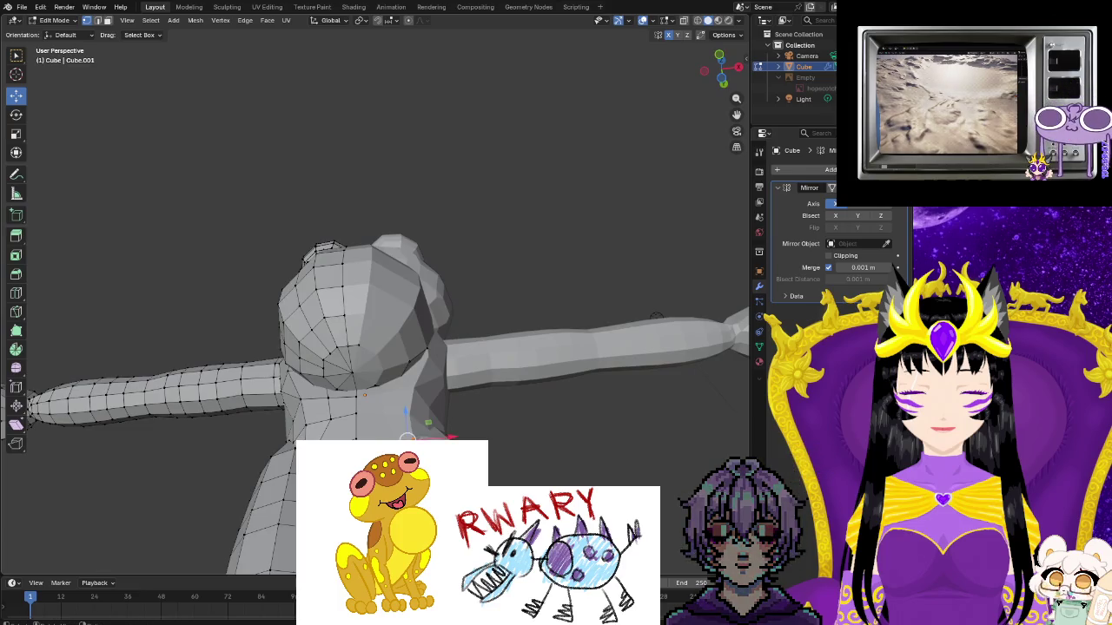
Trial-delete the box-selected shoulder faces, then undo to keep the shoulder whole
right_click(382, 209)
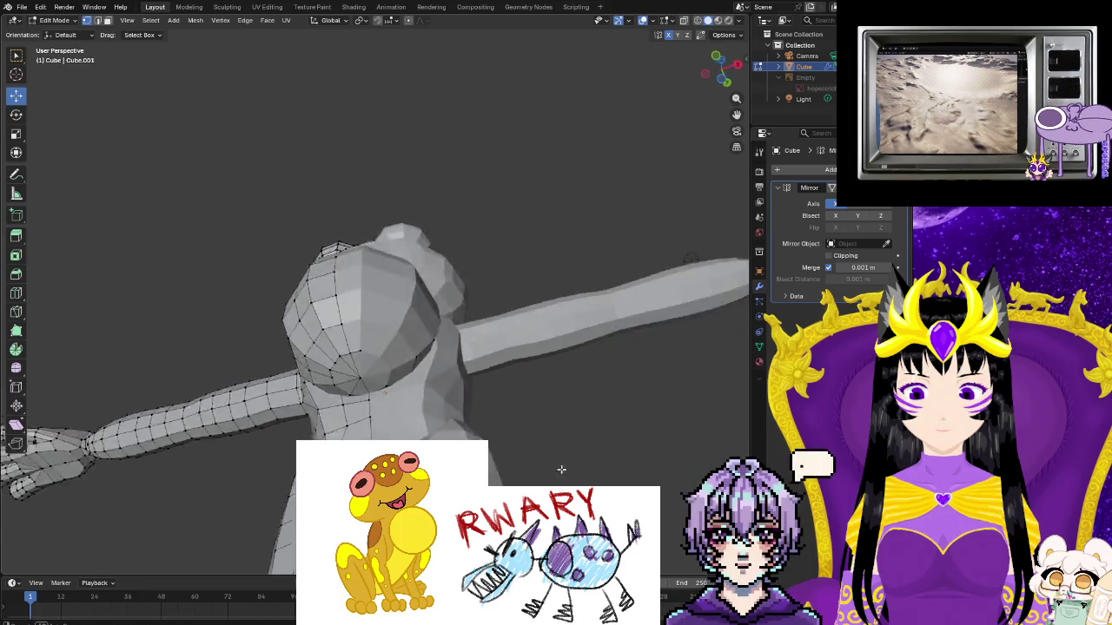
middle_drag(565, 463, 565, 364)
drag(394, 288, 428, 356)
right_click(434, 347)
click(427, 345)
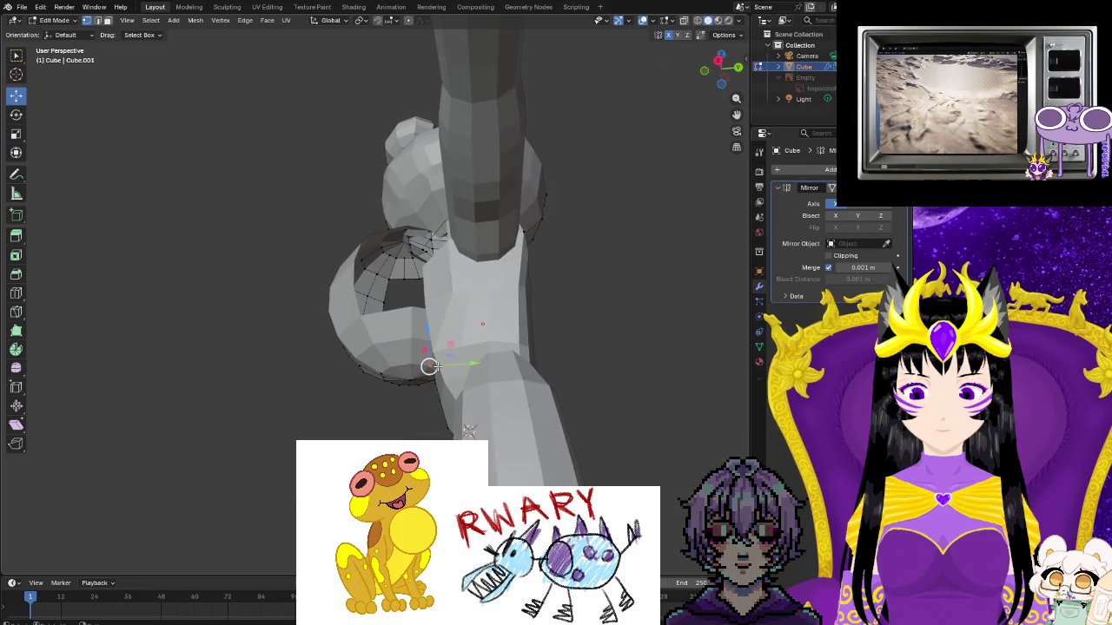
key(ctrl+z)
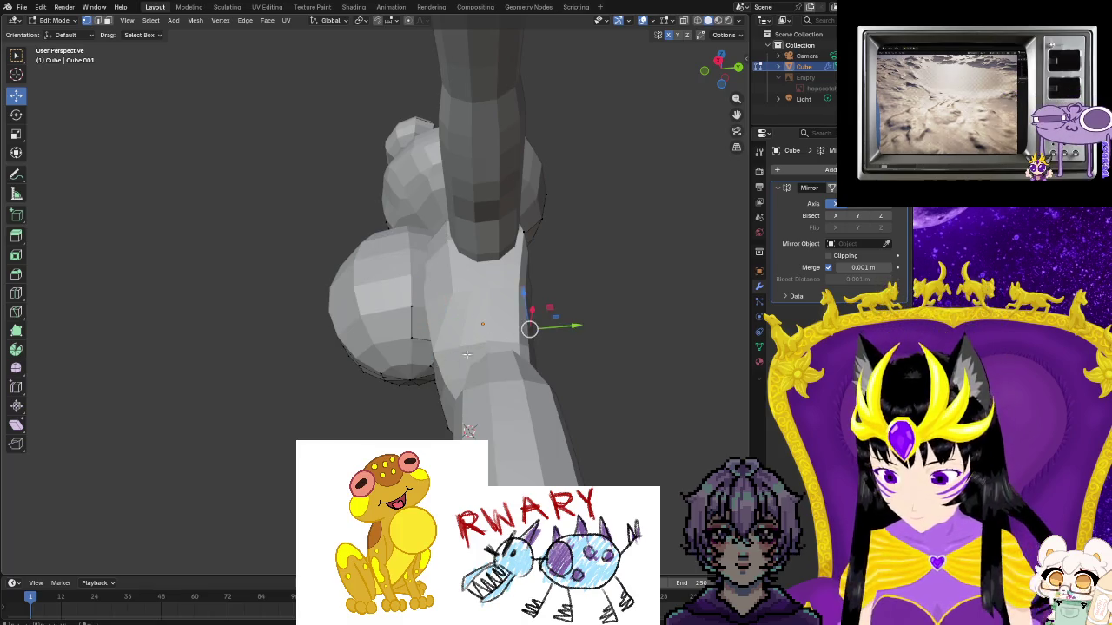
scroll(468, 369, up, 4)
Dissolve the vertical seam edge where the shoulder meets the torso, then review the Mirror modifier
middle_drag(468, 368, 491, 429)
click(491, 429)
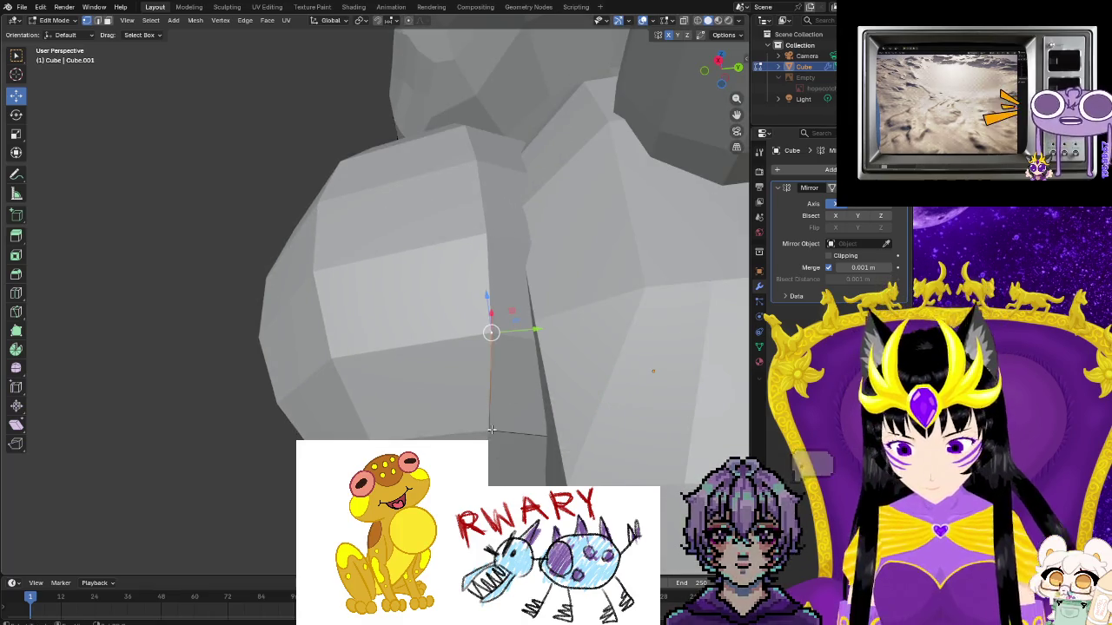
right_click(491, 429)
click(488, 432)
middle_drag(485, 432, 555, 426)
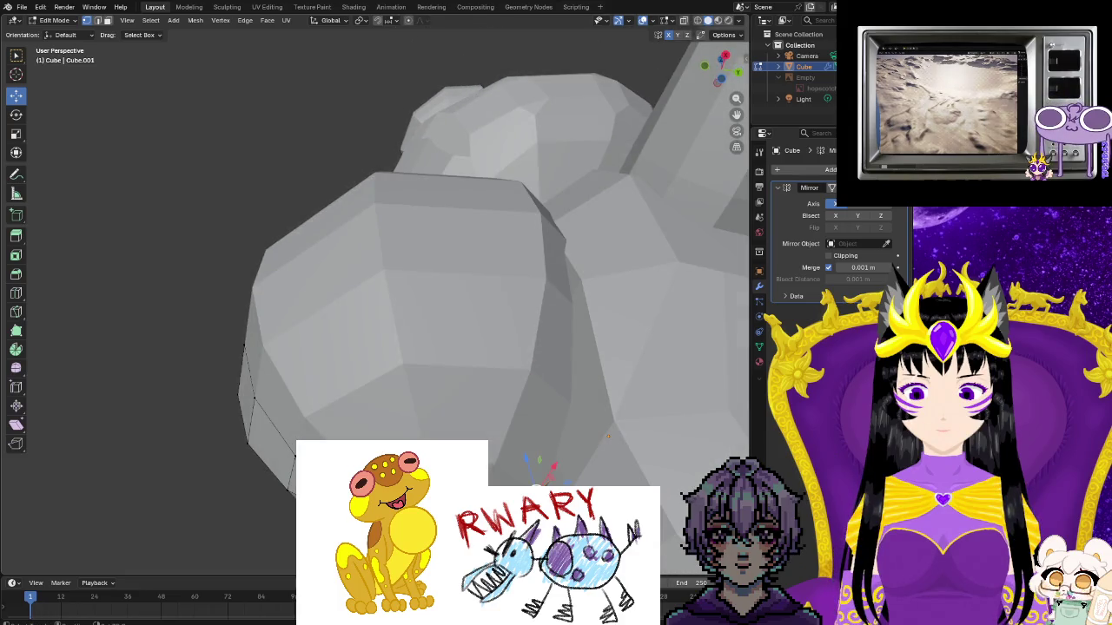
right_click(502, 476)
middle_drag(554, 467, 499, 33)
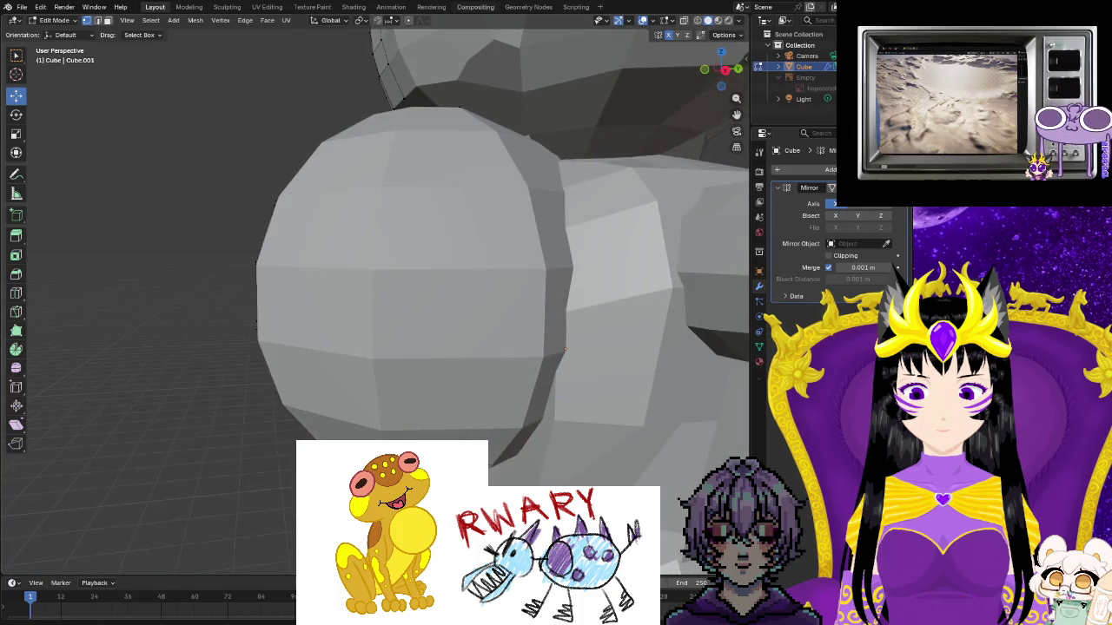
middle_drag(163, 153, 644, 254)
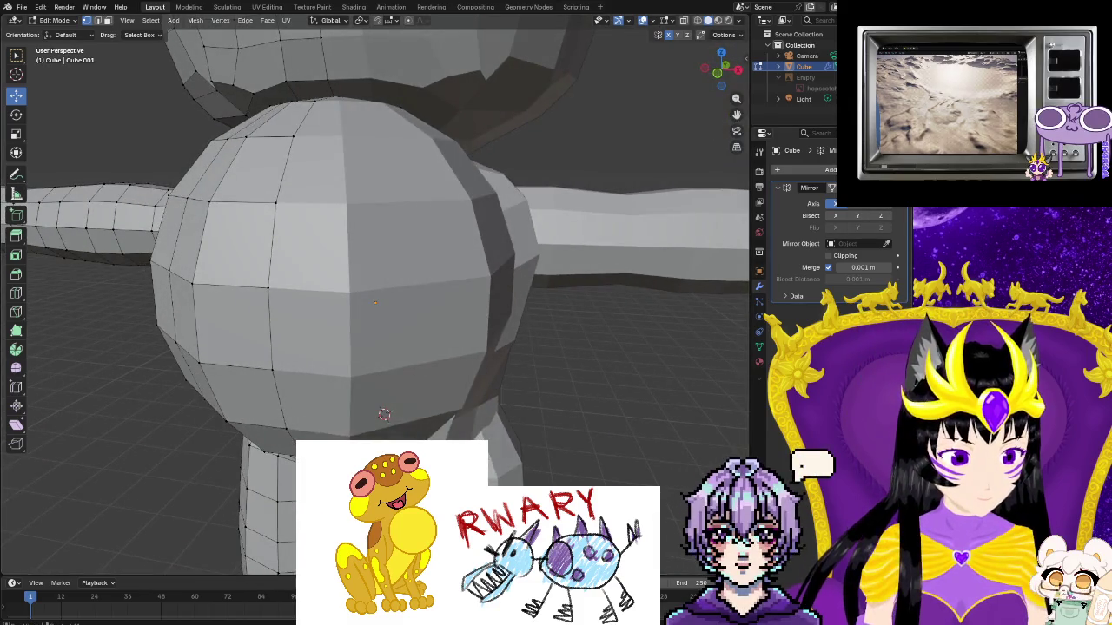
click(831, 188)
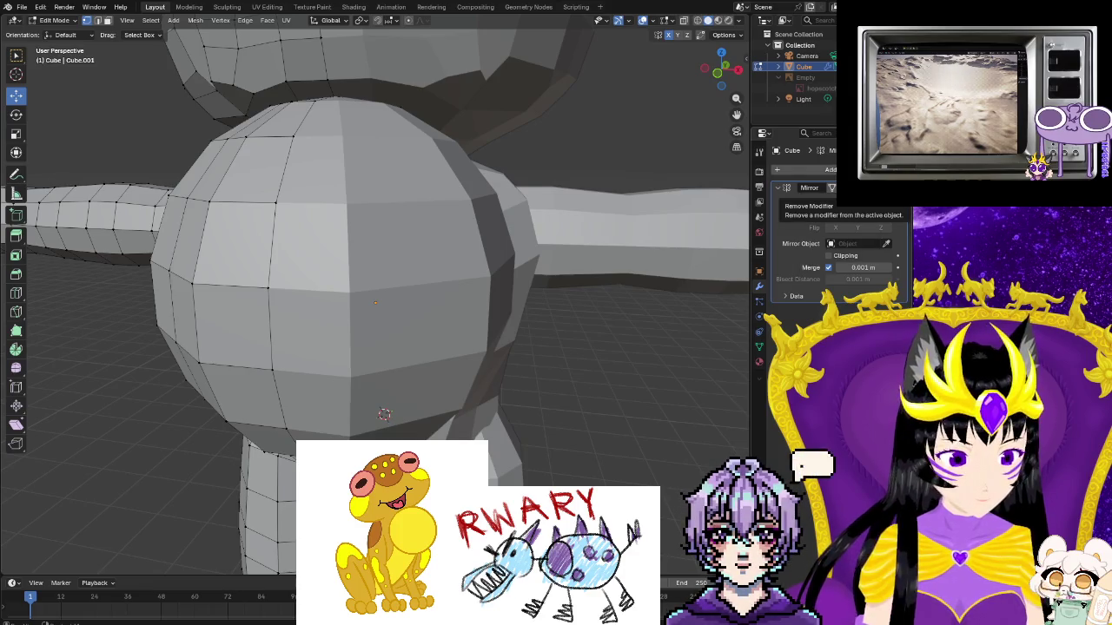
Remove the Mirror modifier, undo, then add a Mirror modifier back to the mesh
click(844, 187)
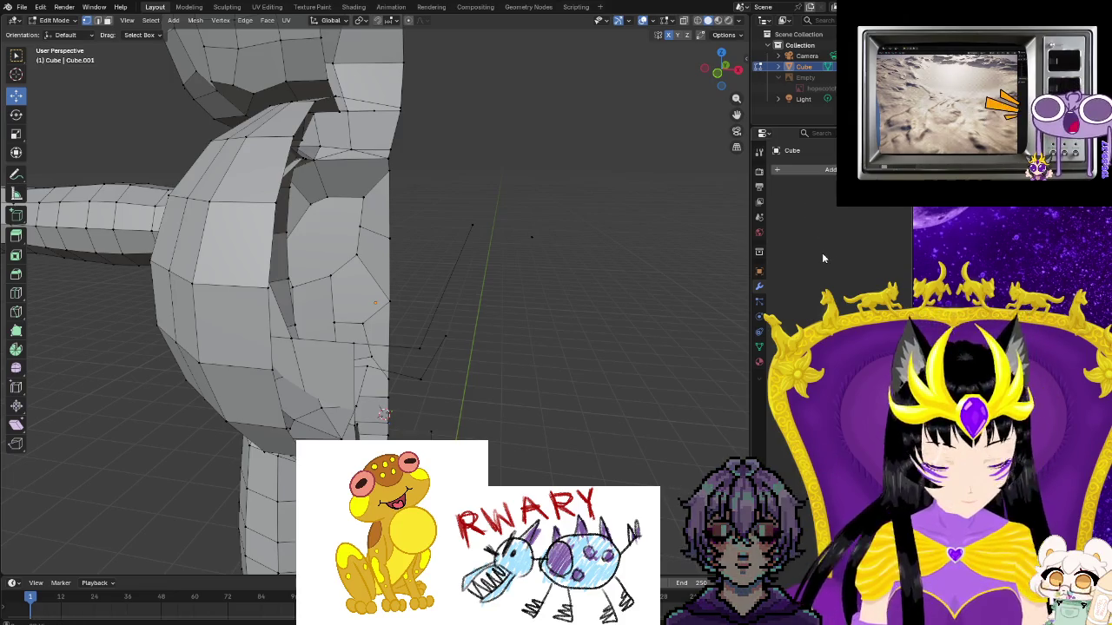
key(ctrl+z)
key(ctrl+z)
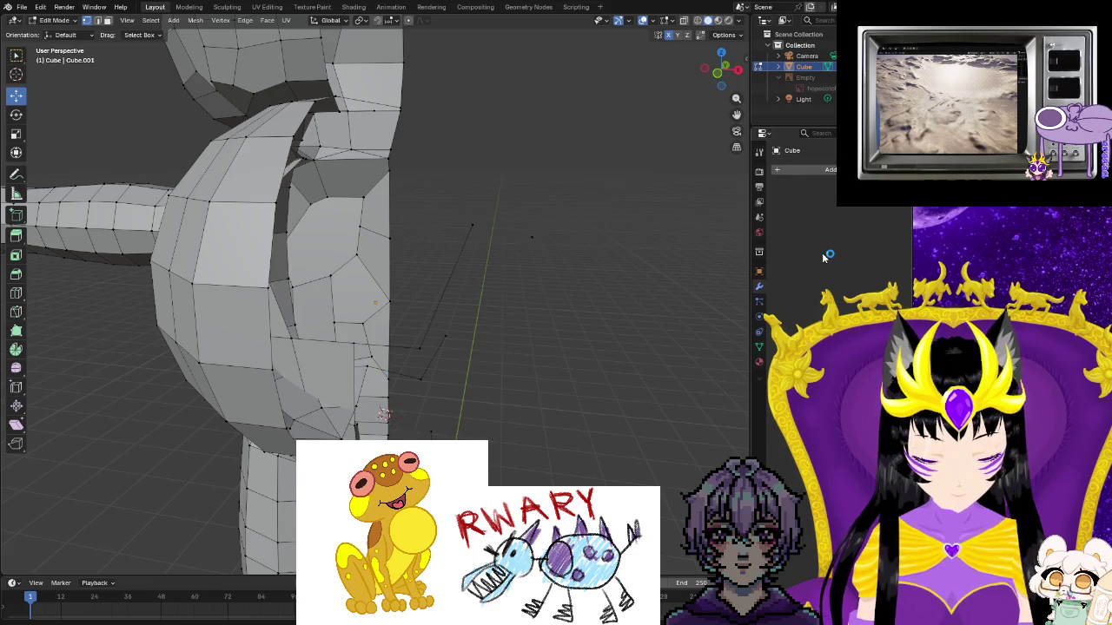
click(817, 171)
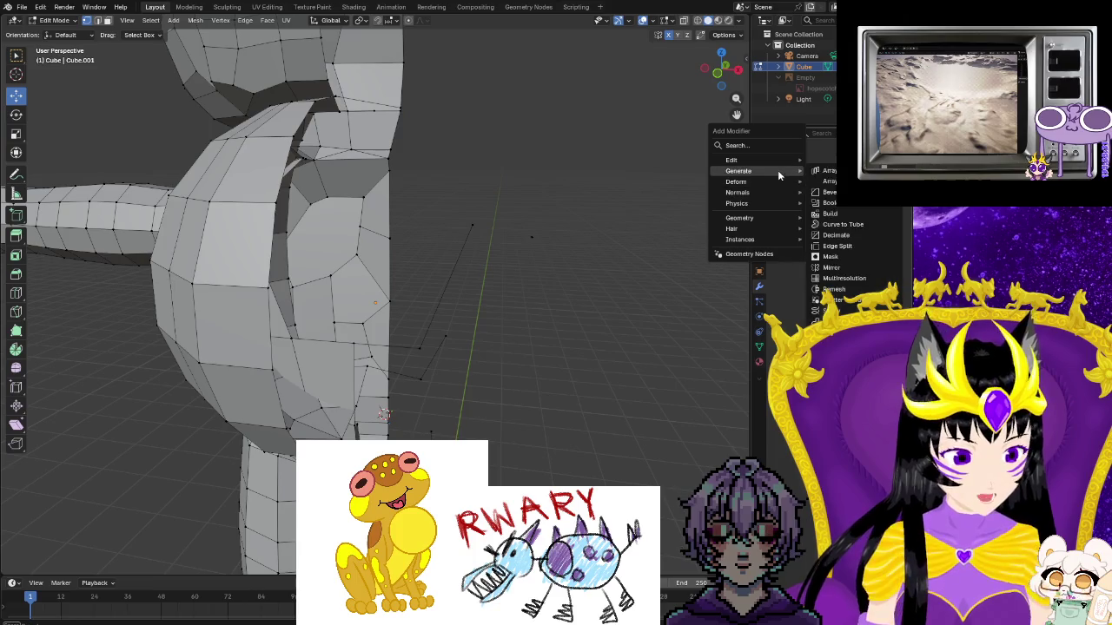
mouse_move(738, 171)
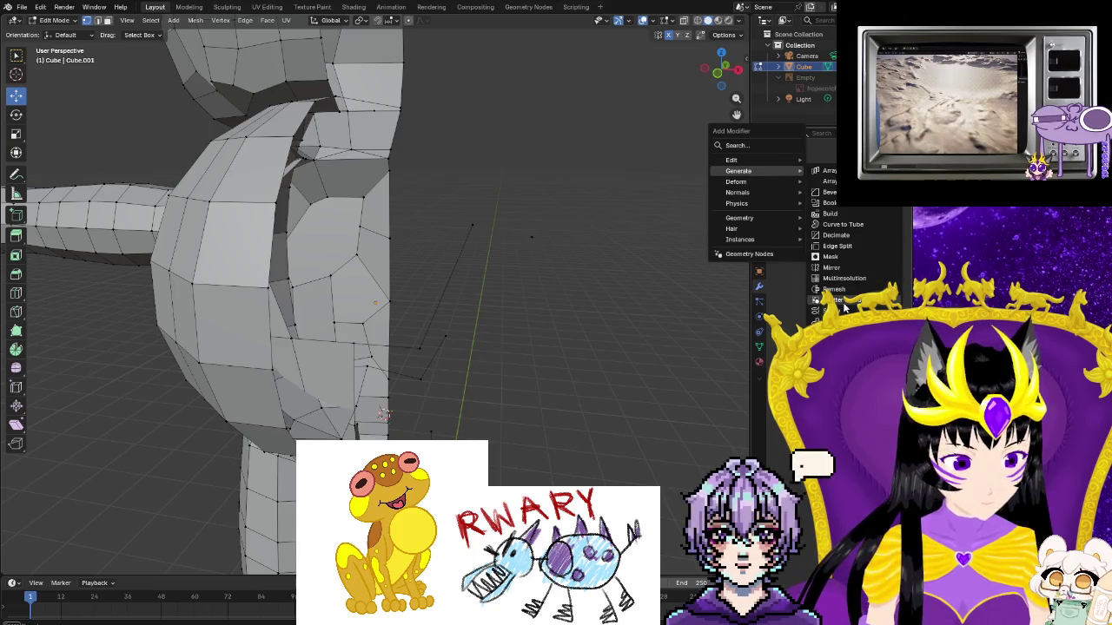
click(847, 269)
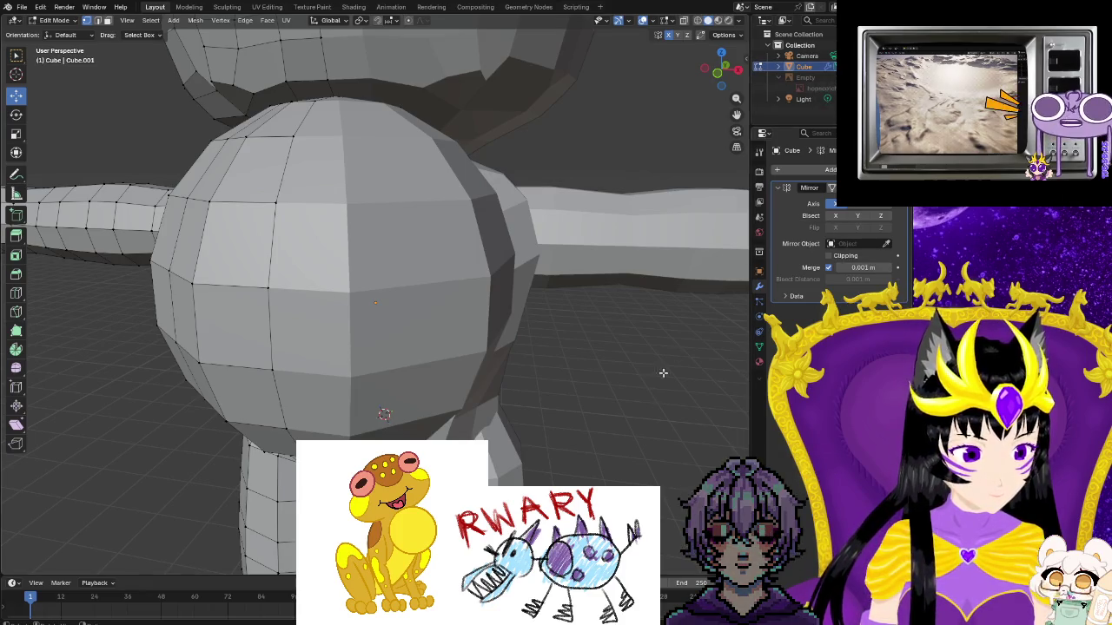
Delete the Mirror modifier and orbit toward the stray edges beside the half mesh
scroll(397, 390, up, 3)
scroll(397, 385, up, 3)
scroll(405, 397, up, 3)
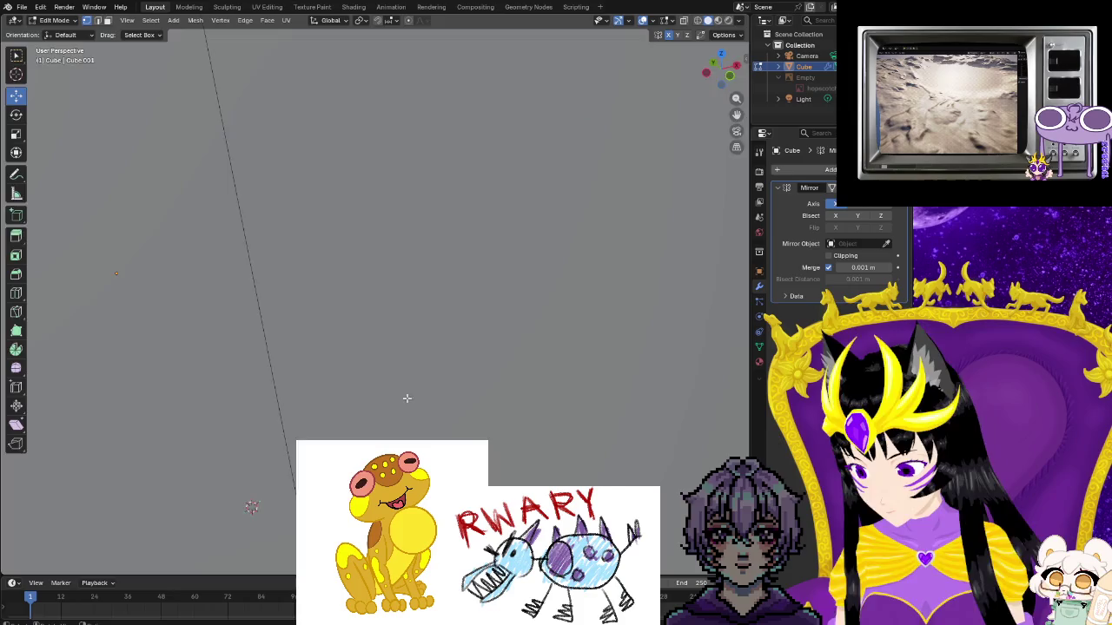
scroll(532, 396, up, 2)
scroll(532, 396, up, 2)
scroll(531, 396, up, 3)
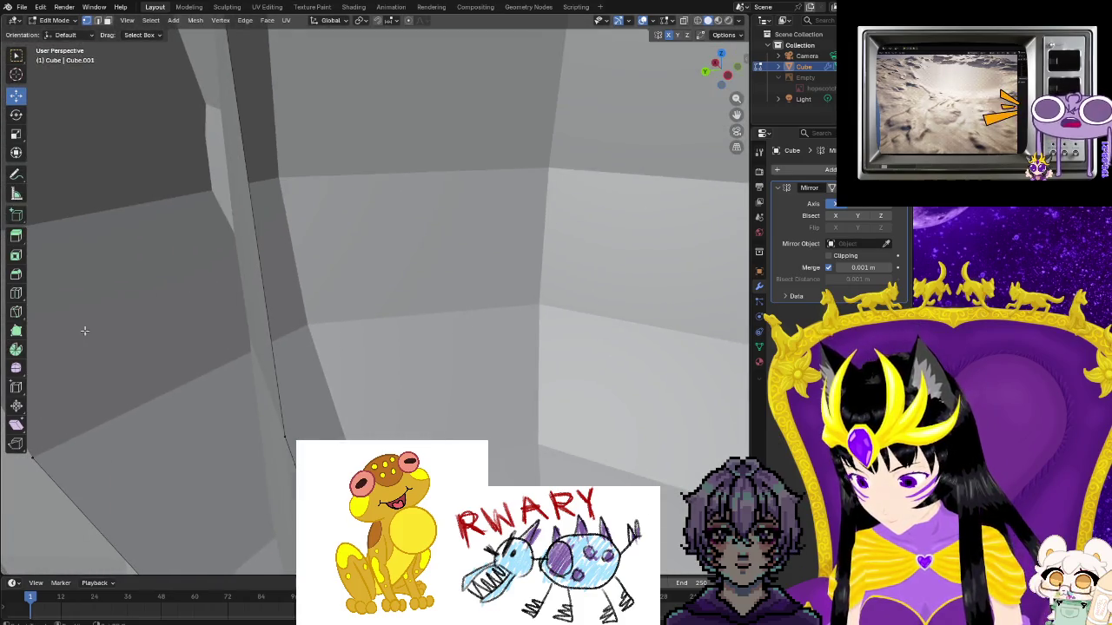
scroll(174, 330, down, 3)
scroll(310, 325, down, 3)
scroll(439, 347, up, 3)
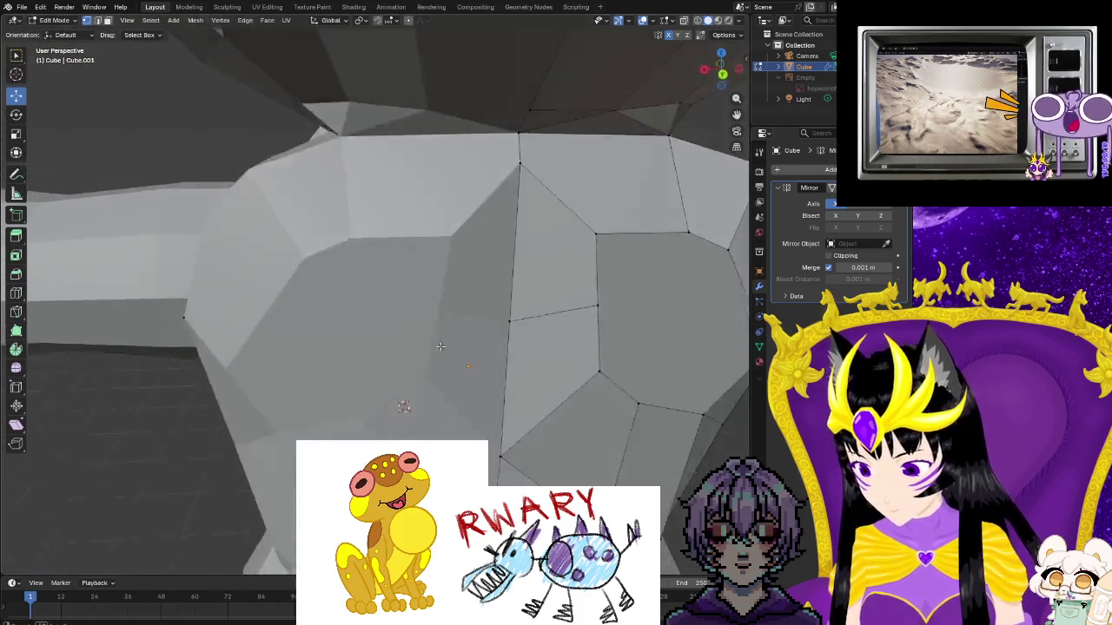
scroll(438, 347, down, 2)
scroll(439, 347, up, 2)
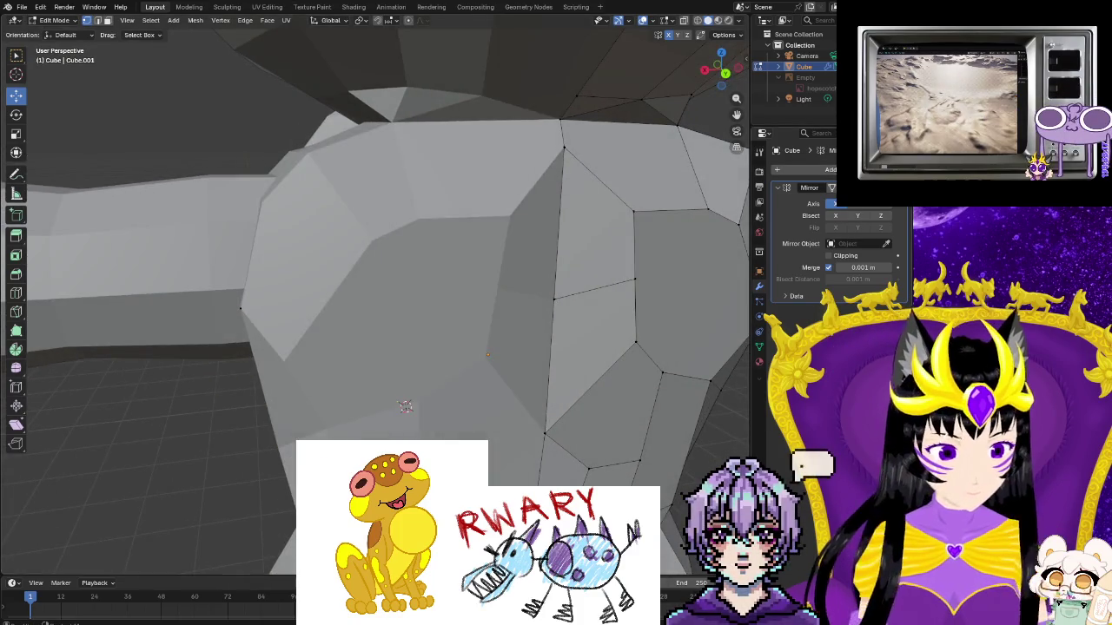
click(899, 188)
middle_drag(468, 424, 223, 335)
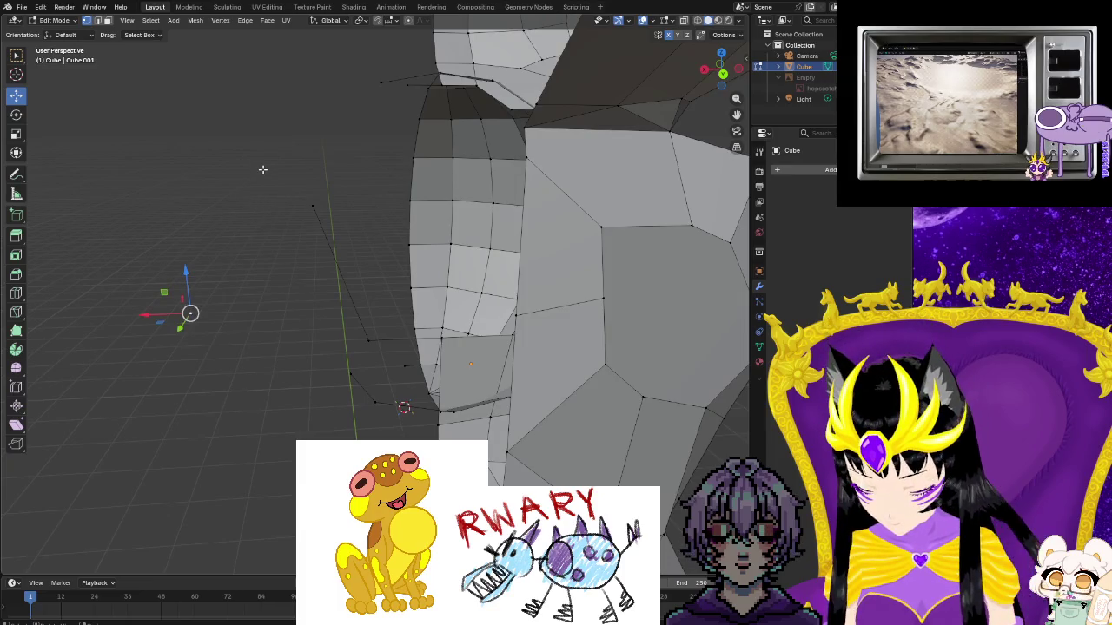
Box-select the stray vertices and edges beside the neck and delete them
right_click(221, 279)
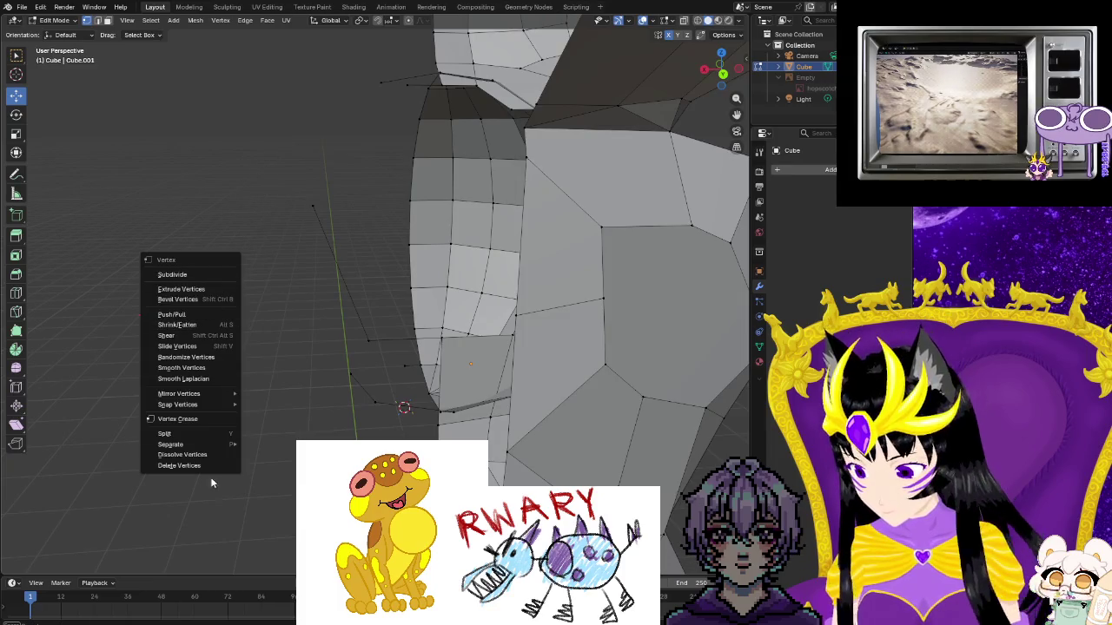
drag(379, 412, 280, 185)
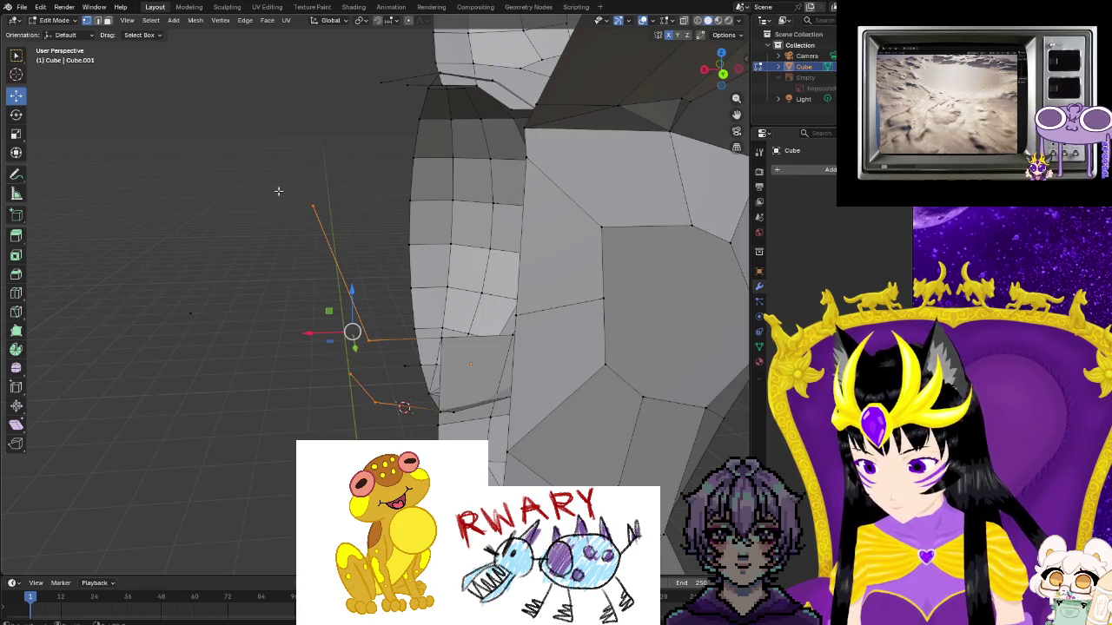
right_click(244, 347)
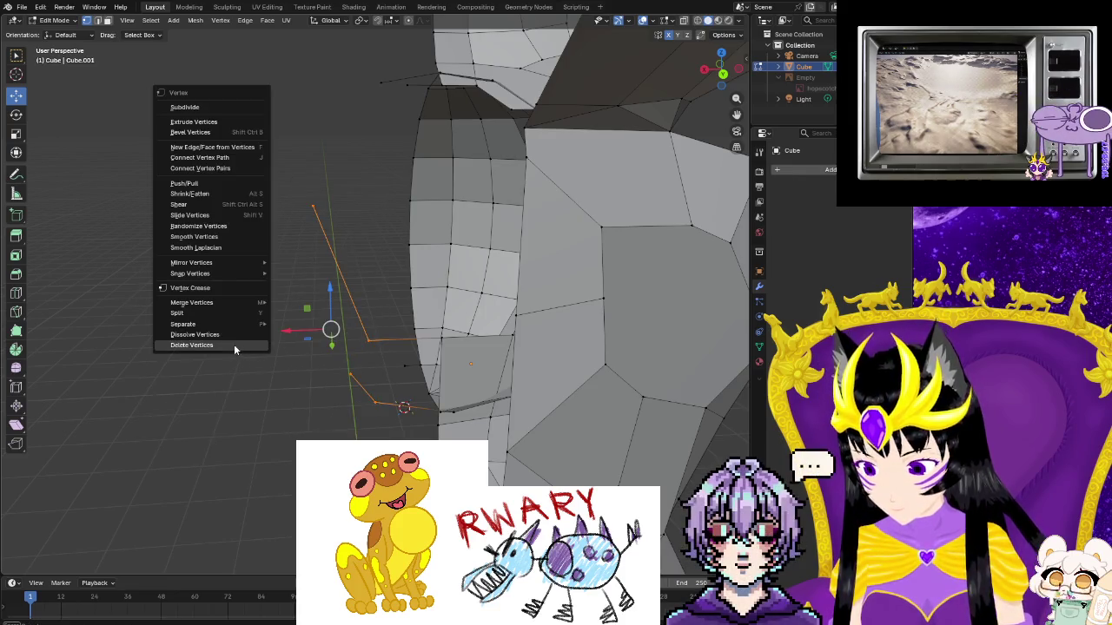
click(234, 344)
right_click(403, 368)
click(389, 373)
Delete the remaining stray edges by the neck, then select a vertex at the seam
mouse_move(389, 376)
middle_down()
mouse_move(367, 397)
mouse_move(397, 377)
mouse_move(496, 417)
mouse_move(544, 410)
middle_up()
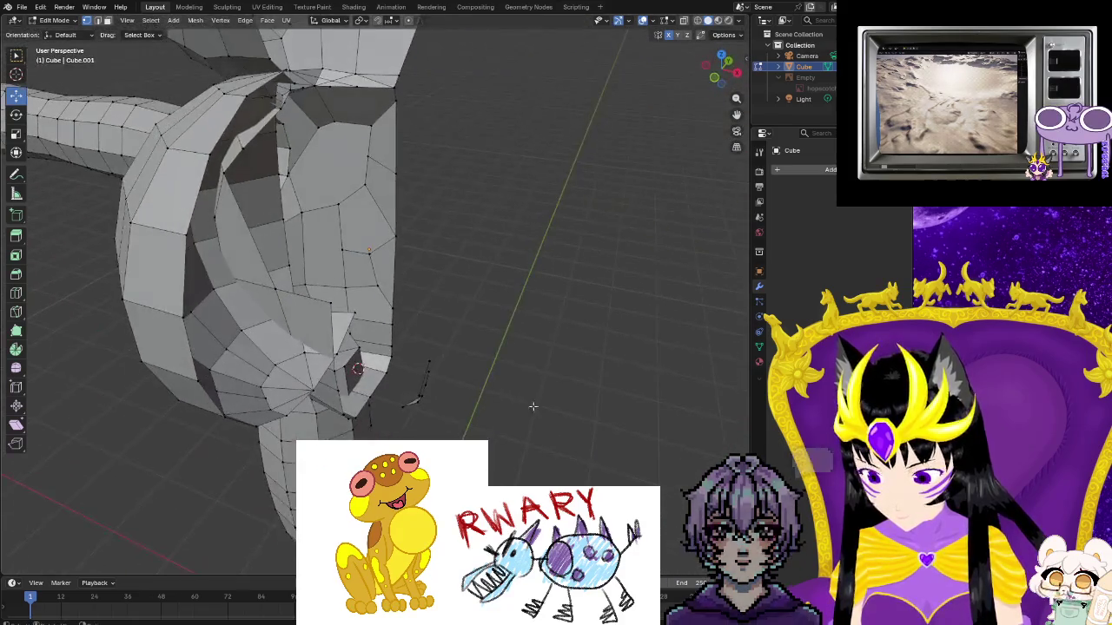
drag(394, 438, 402, 438)
right_click(422, 410)
click(433, 422)
mouse_move(434, 422)
middle_down()
mouse_move(469, 417)
mouse_move(408, 418)
middle_up()
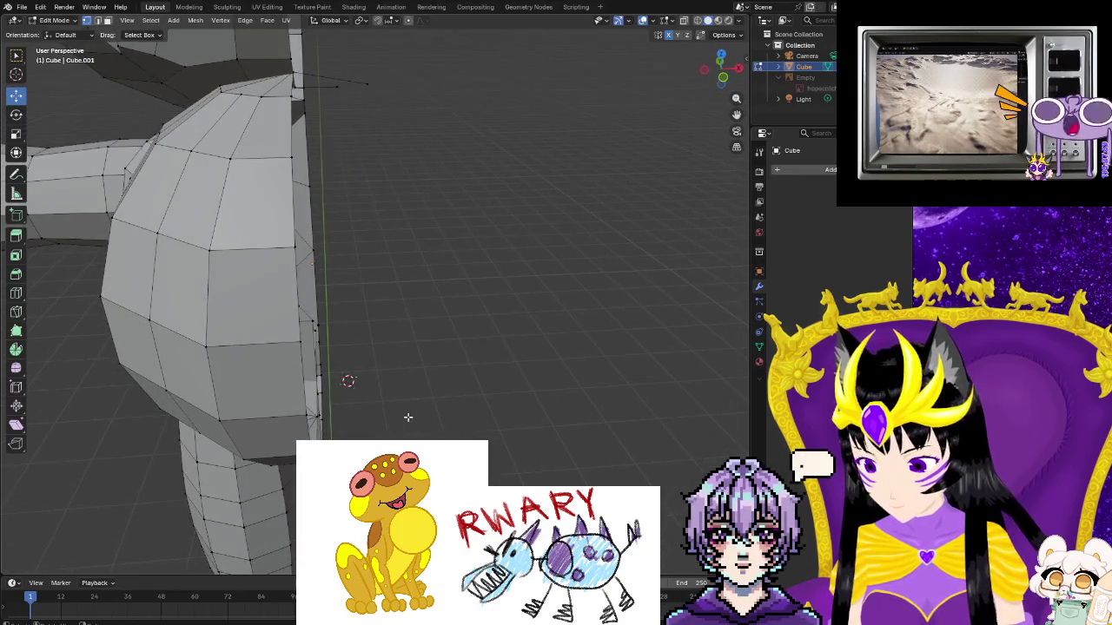
middle_drag(386, 282, 387, 333)
click(358, 187)
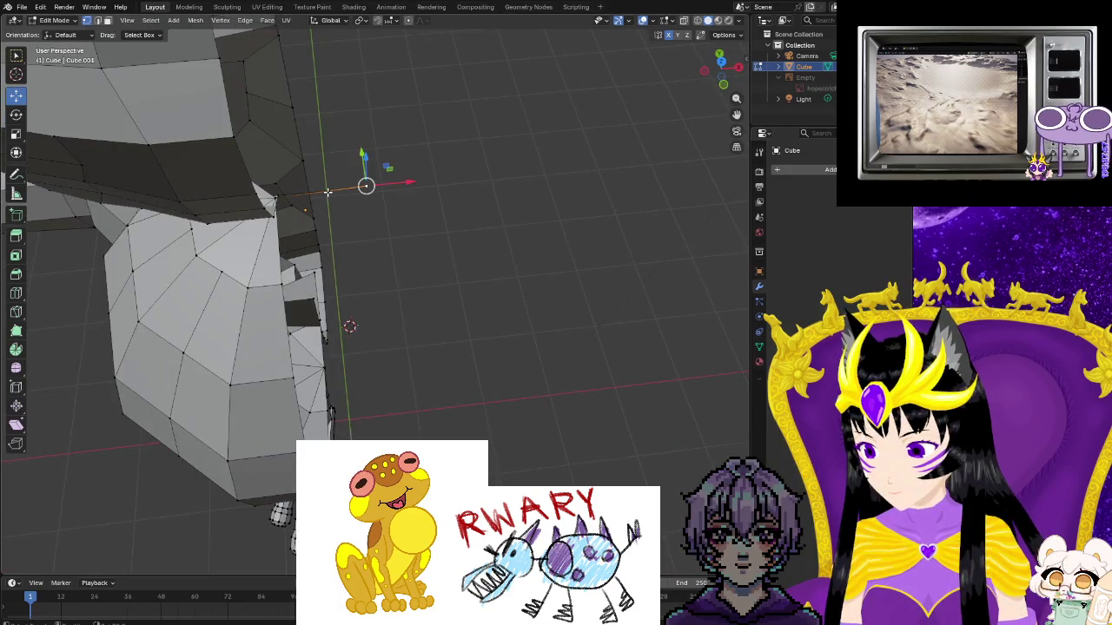
right_click(376, 274)
mouse_move(347, 322)
middle_down()
mouse_move(337, 365)
mouse_move(413, 337)
mouse_move(327, 329)
mouse_move(298, 365)
mouse_move(411, 315)
mouse_move(366, 312)
middle_up()
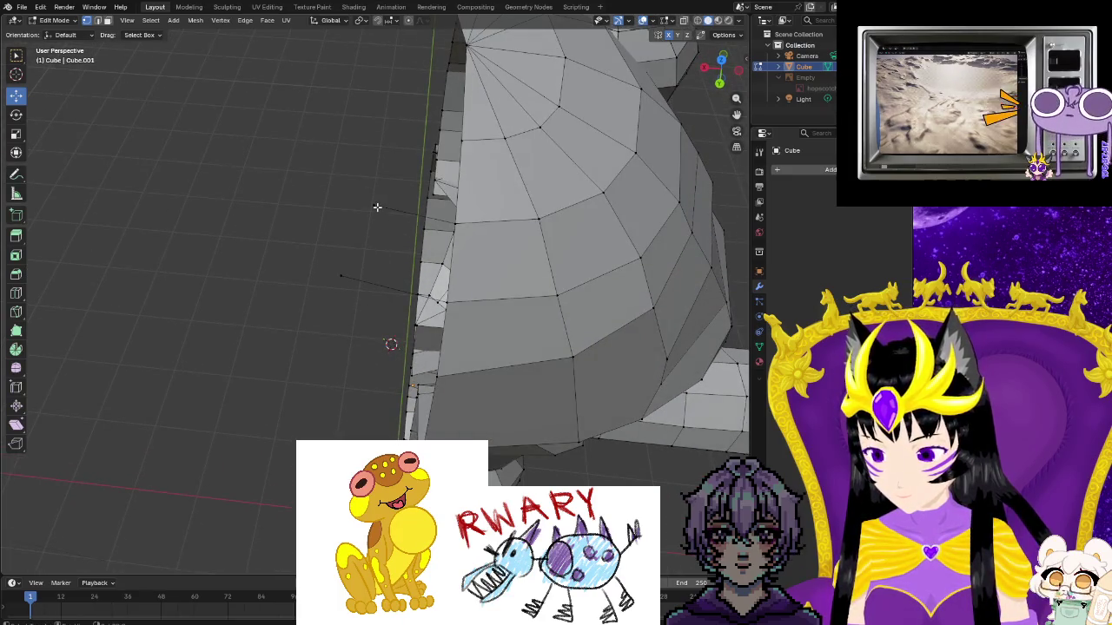
Select the leftover centre-seam vertices and delete them to open the seam
shift+click(338, 277)
right_click(340, 278)
mouse_move(342, 280)
middle_down()
mouse_move(390, 335)
mouse_move(408, 332)
mouse_move(353, 310)
mouse_move(266, 307)
middle_up()
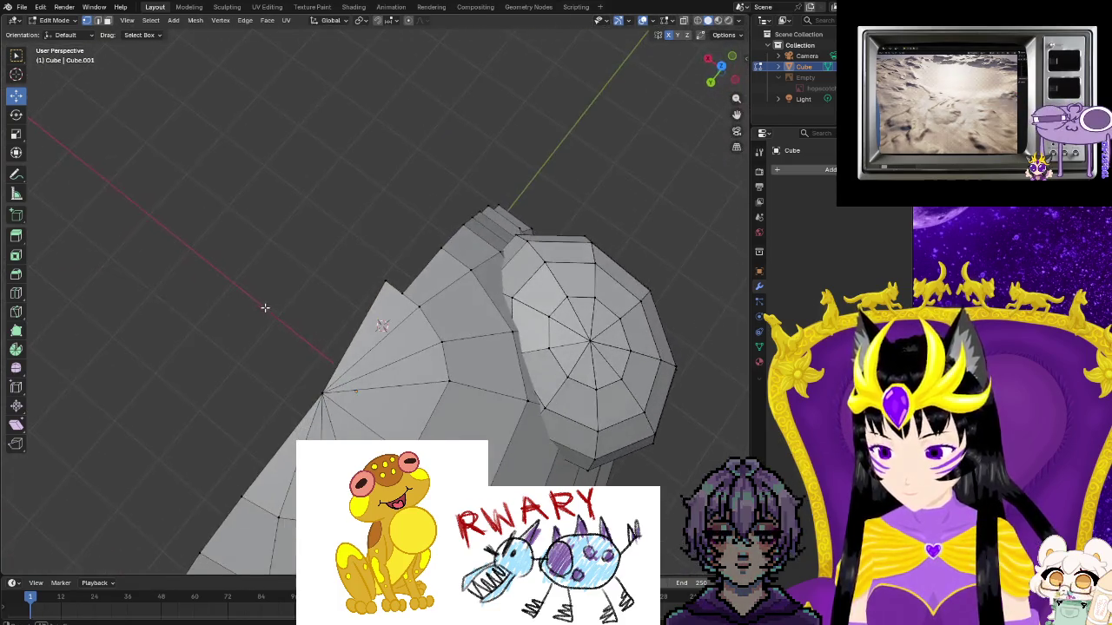
mouse_move(347, 311)
middle_down()
mouse_move(339, 323)
mouse_move(397, 322)
middle_up()
scroll(434, 337, down, 4)
mouse_move(464, 339)
middle_down()
mouse_move(665, 305)
mouse_move(486, 243)
mouse_move(367, 171)
mouse_move(377, 269)
mouse_move(390, 269)
middle_up()
scroll(397, 266, up, 3)
right_click(403, 269)
click(403, 266)
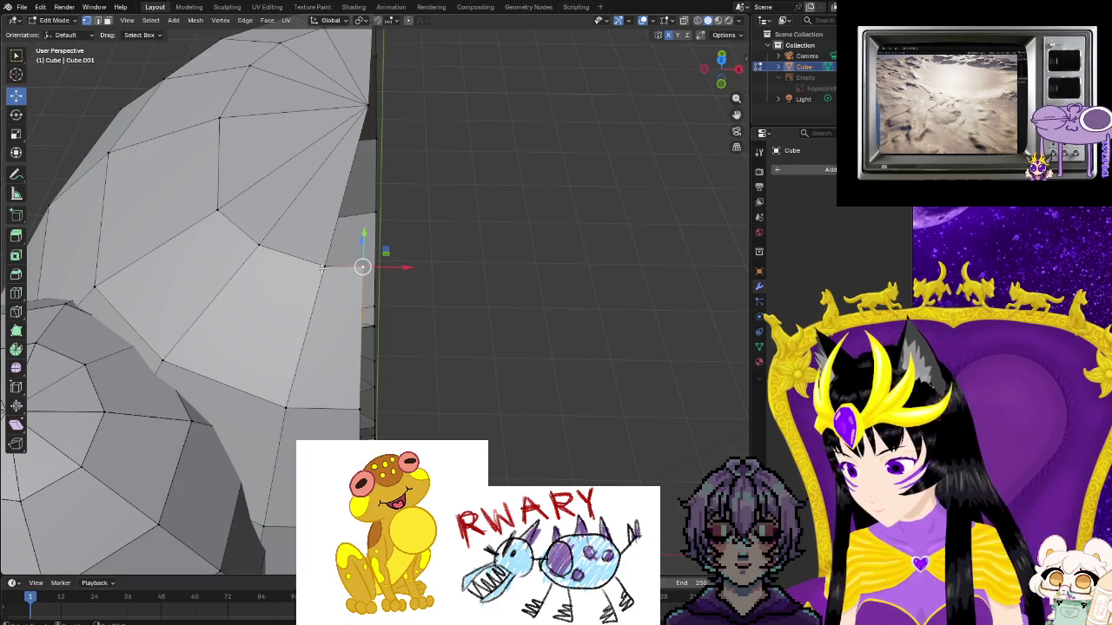
Add the top vertex to the selection and view the head and arm from the side
shift+click(367, 108)
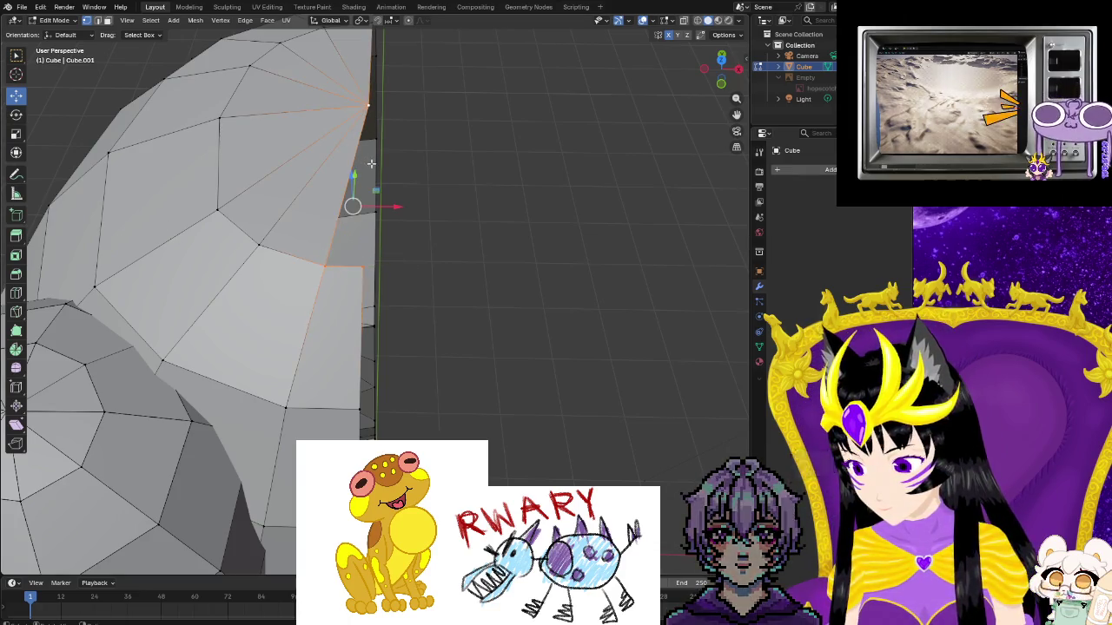
scroll(452, 365, down, 4)
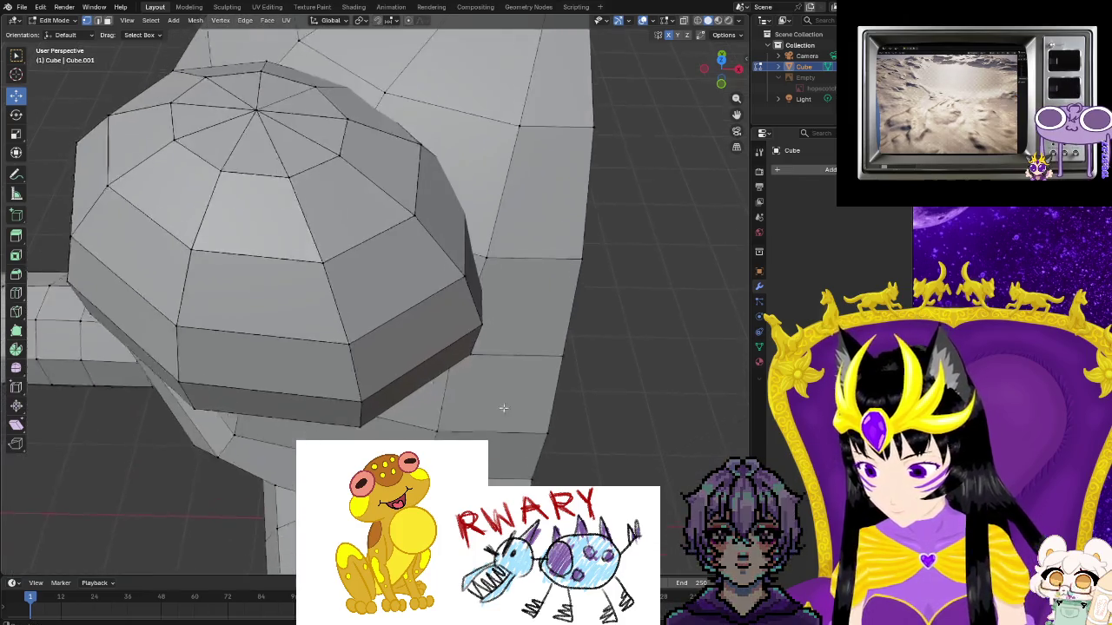
mouse_move(435, 330)
middle_down()
mouse_move(463, 412)
mouse_move(407, 340)
mouse_move(527, 378)
middle_up()
scroll(463, 411, down, 3)
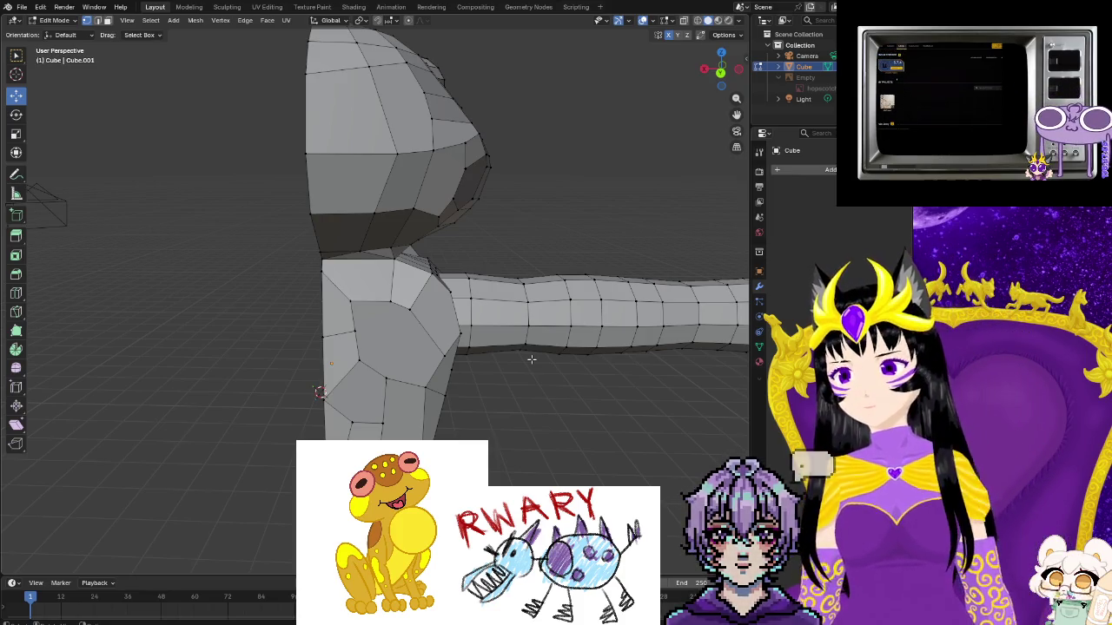
Move the selected body vertices along the Y axis
scroll(531, 358, down, 3)
middle_drag(531, 359, 423, 434)
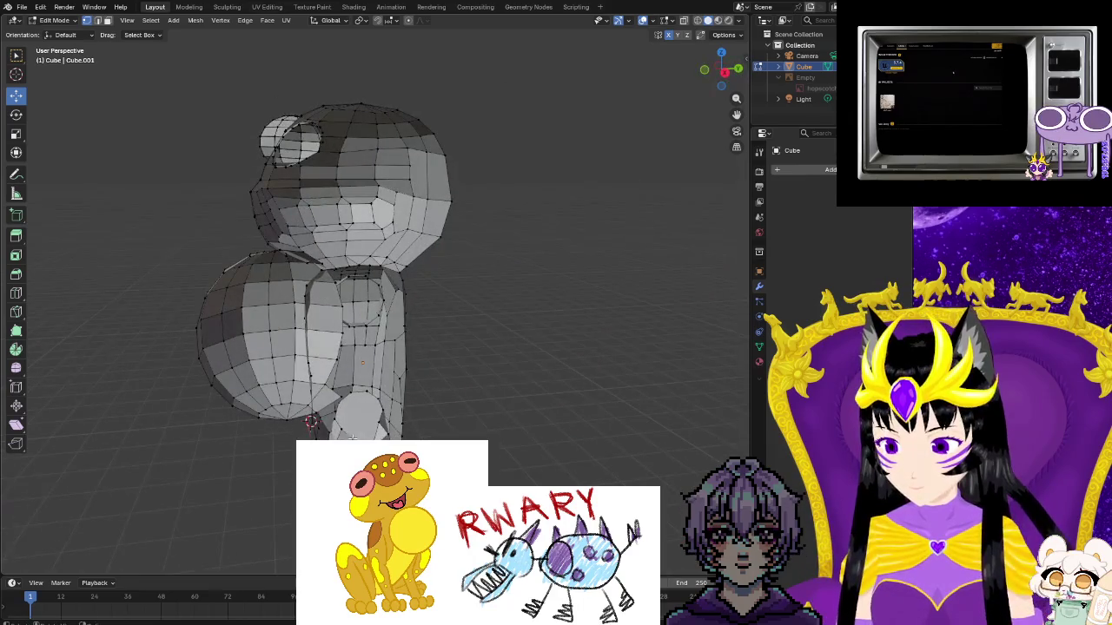
middle_drag(351, 441, 383, 435)
scroll(382, 435, up, 4)
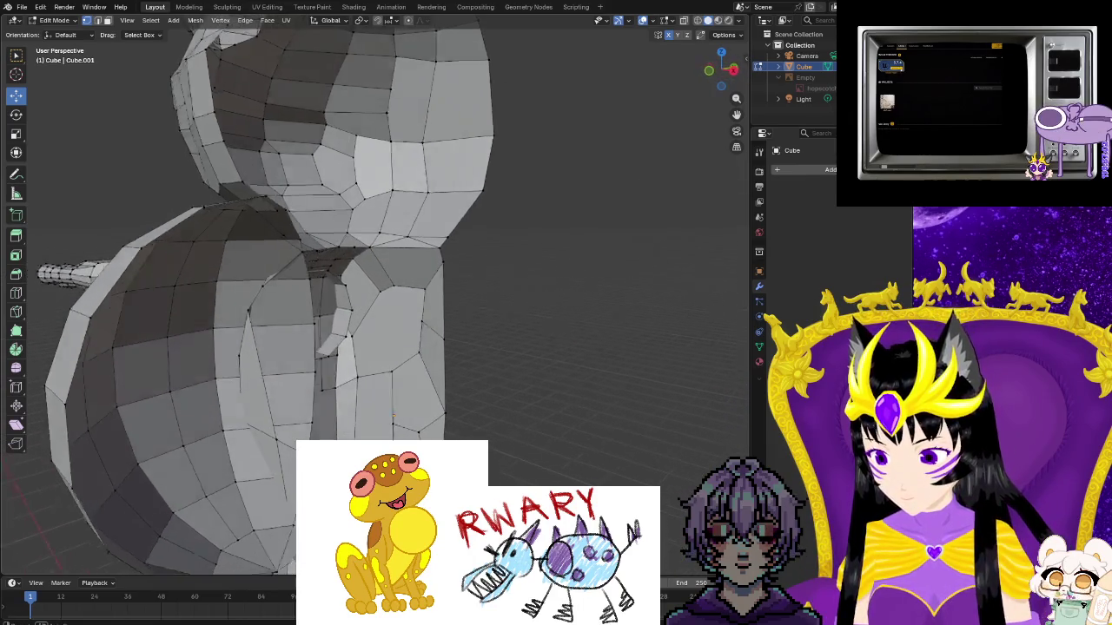
middle_drag(300, 535, 270, 539)
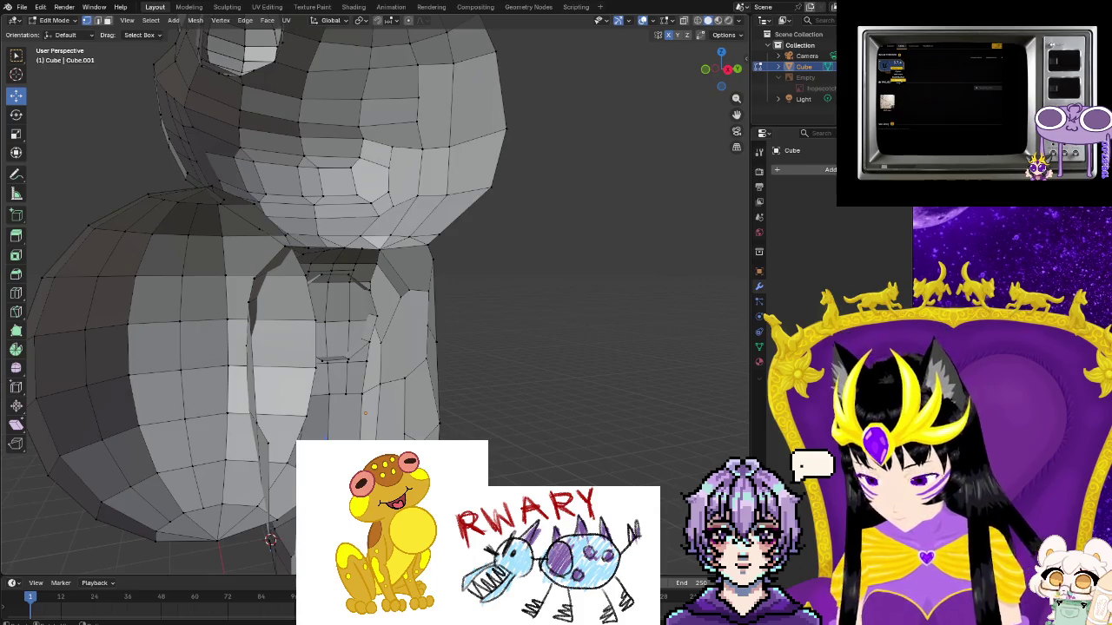
key(g)
key(y)
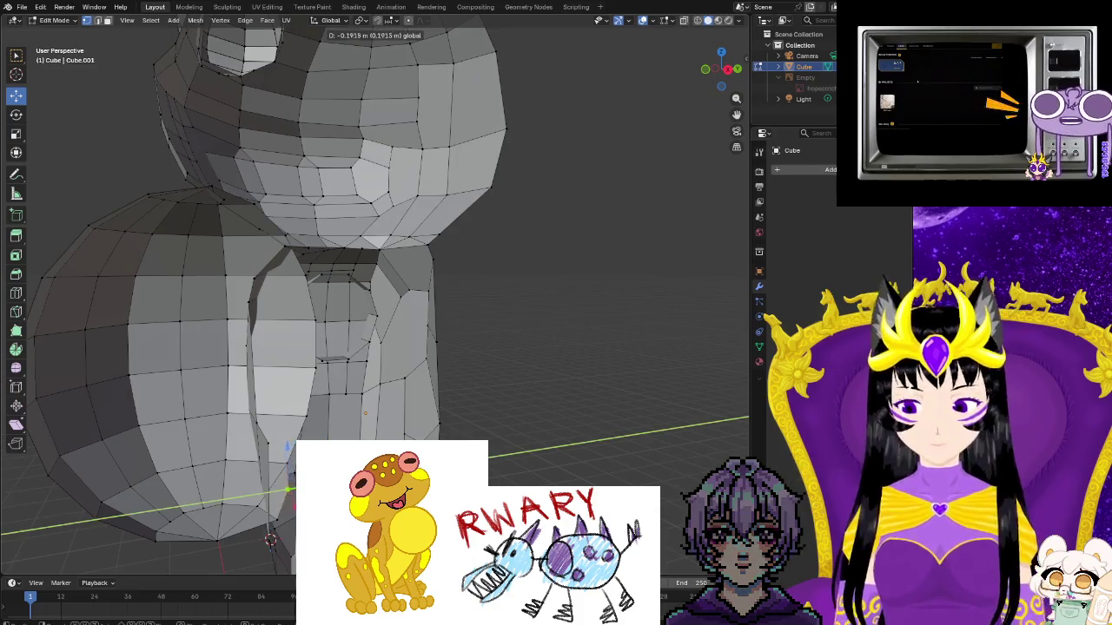
click(263, 539)
Nudge a vertex where the arm meets the body and lower another below the head
scroll(260, 539, up, 1)
scroll(400, 416, down, 5)
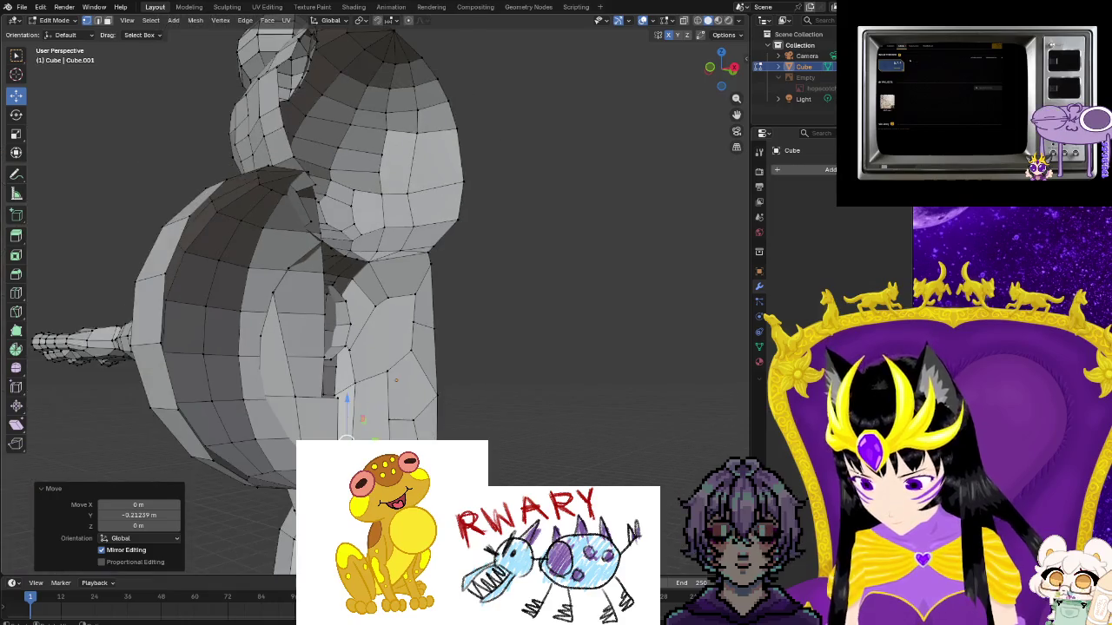
middle_drag(399, 417, 396, 421)
click(391, 375)
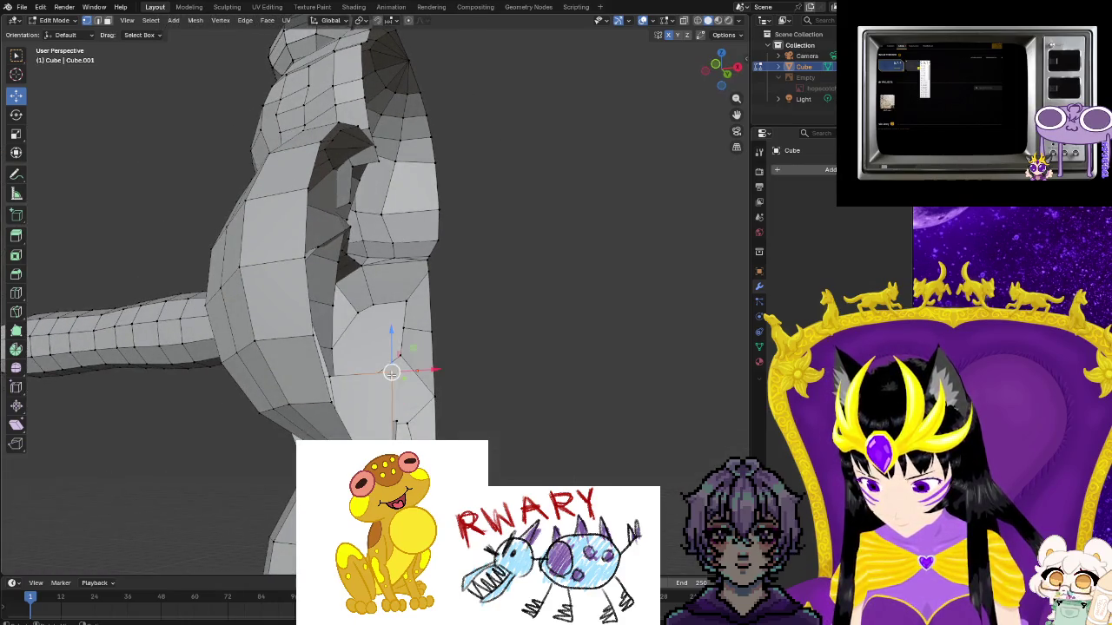
drag(391, 371, 370, 426)
scroll(383, 410, down, 3)
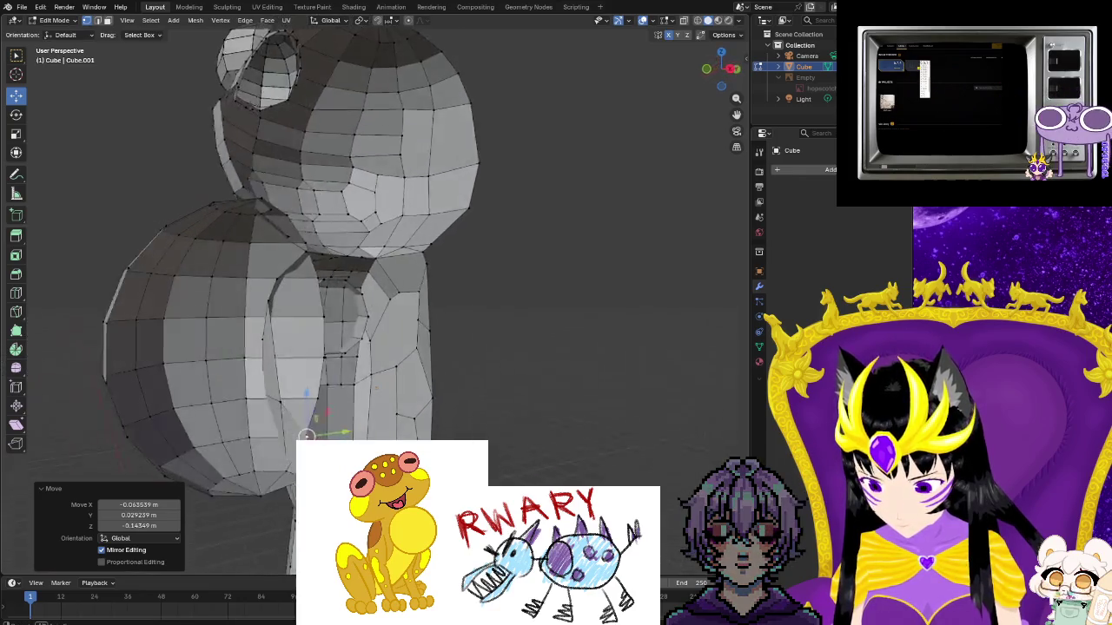
mouse_move(276, 454)
middle_down()
mouse_move(252, 434)
mouse_move(347, 407)
mouse_move(432, 347)
middle_up()
scroll(248, 472, up, 4)
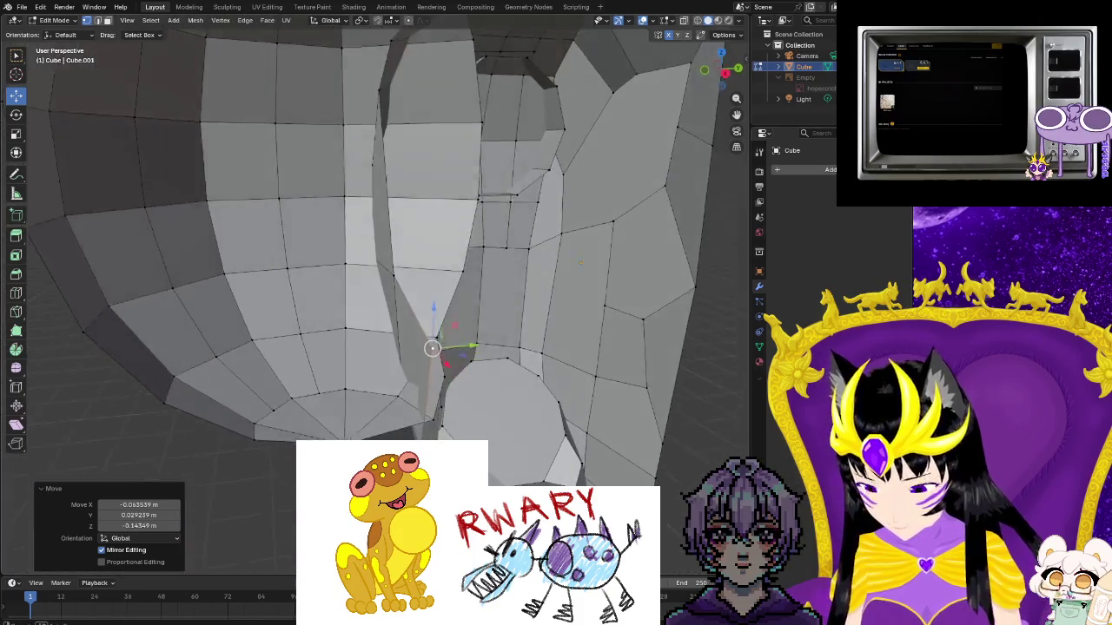
scroll(527, 345, up, 2)
mouse_move(527, 345)
mouse_down()
mouse_move(493, 435)
mouse_move(524, 453)
mouse_up()
middle_drag(508, 464, 407, 420)
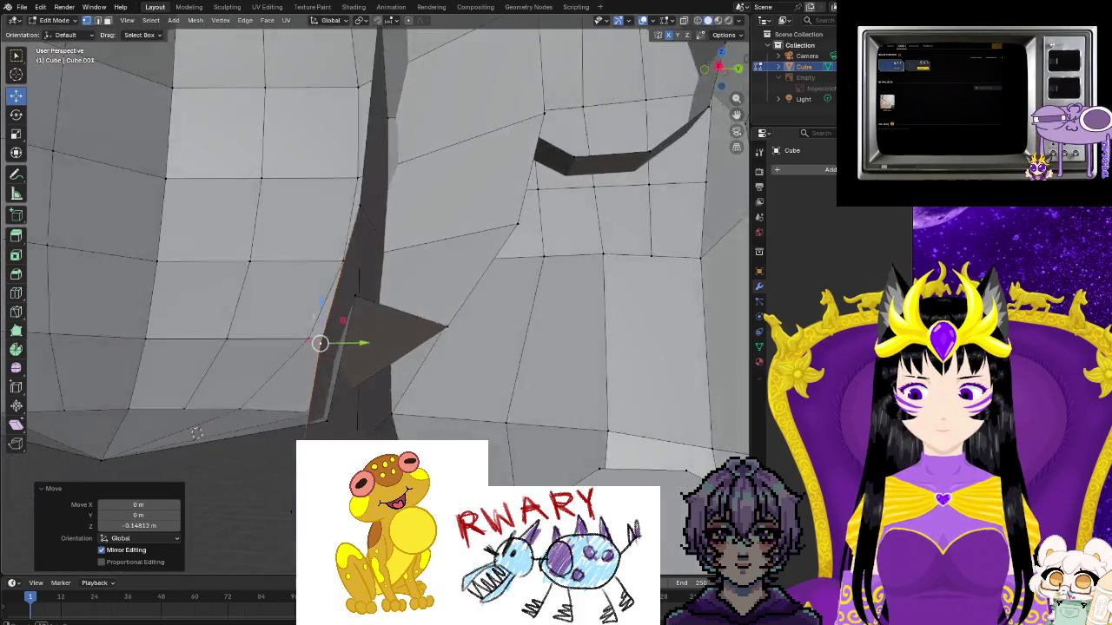
Move an inner-crease vertex into place and raise another vertex 0.074272 m in Z
click(314, 316)
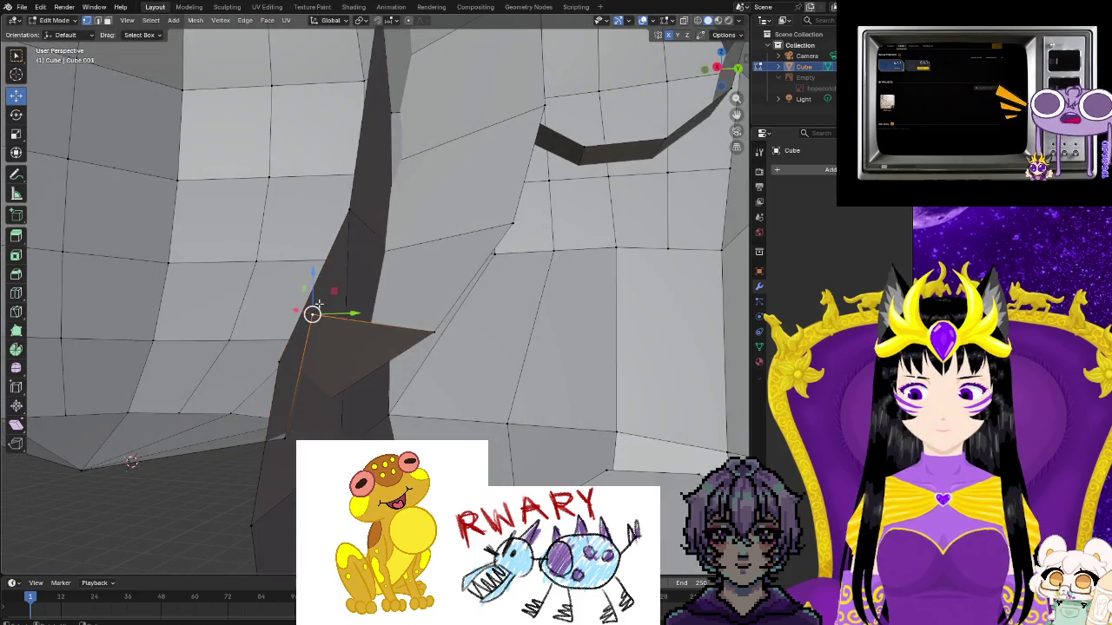
drag(305, 292, 425, 398)
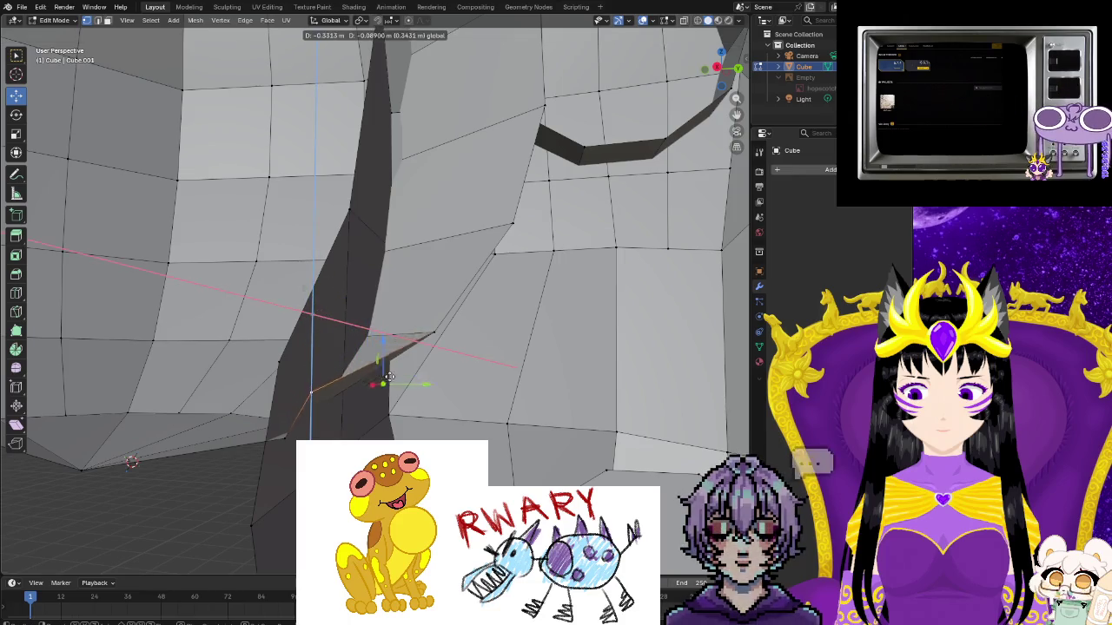
click(420, 386)
middle_drag(421, 385, 530, 465)
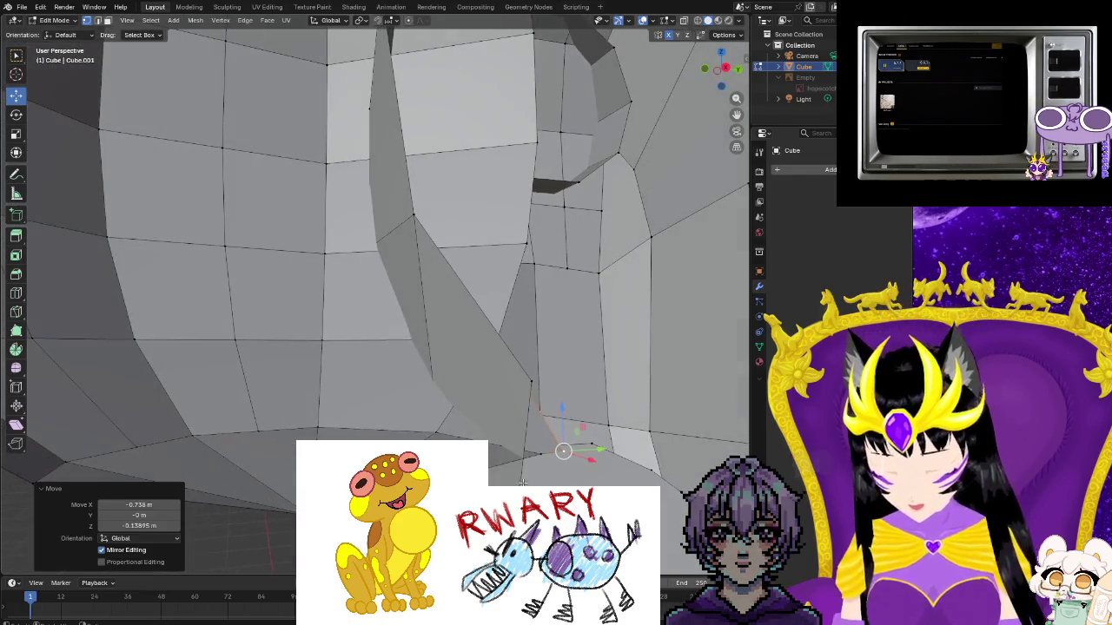
key(g)
click(551, 395)
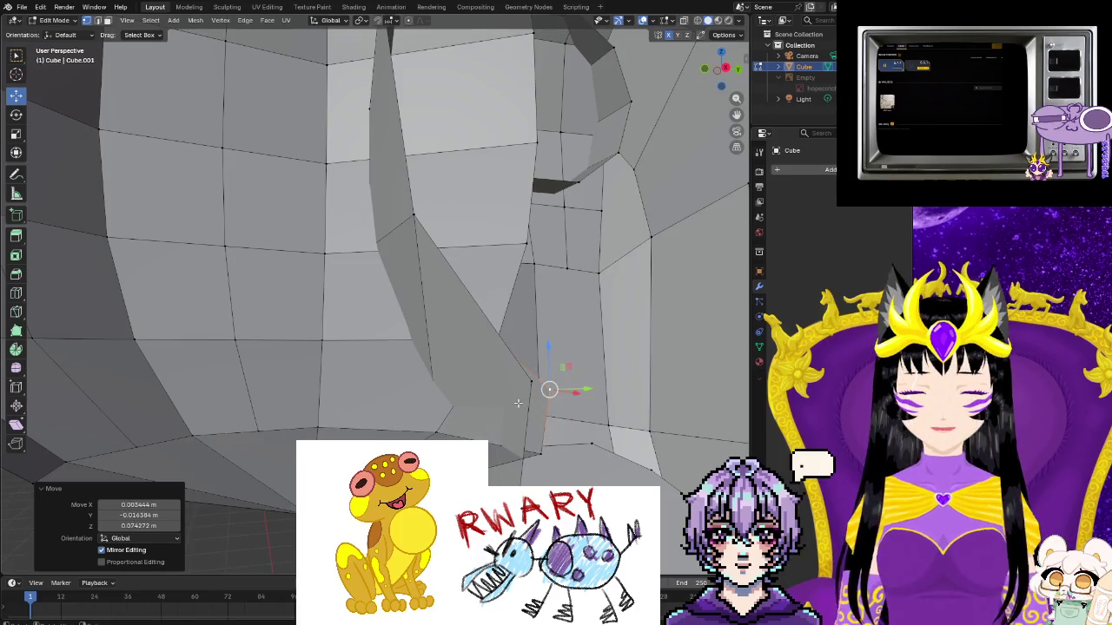
Dissolve the selected vertex on the shoulder seam
middle_drag(551, 395, 472, 432)
right_click(441, 403)
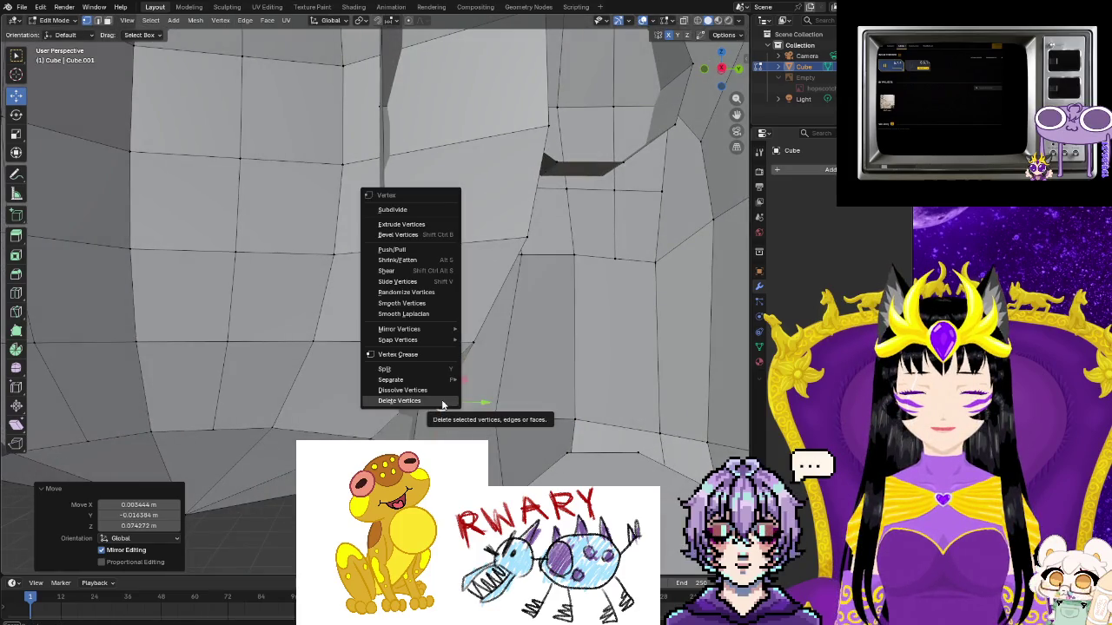
click(434, 390)
mouse_move(434, 390)
middle_down()
mouse_move(486, 408)
mouse_move(641, 237)
middle_up()
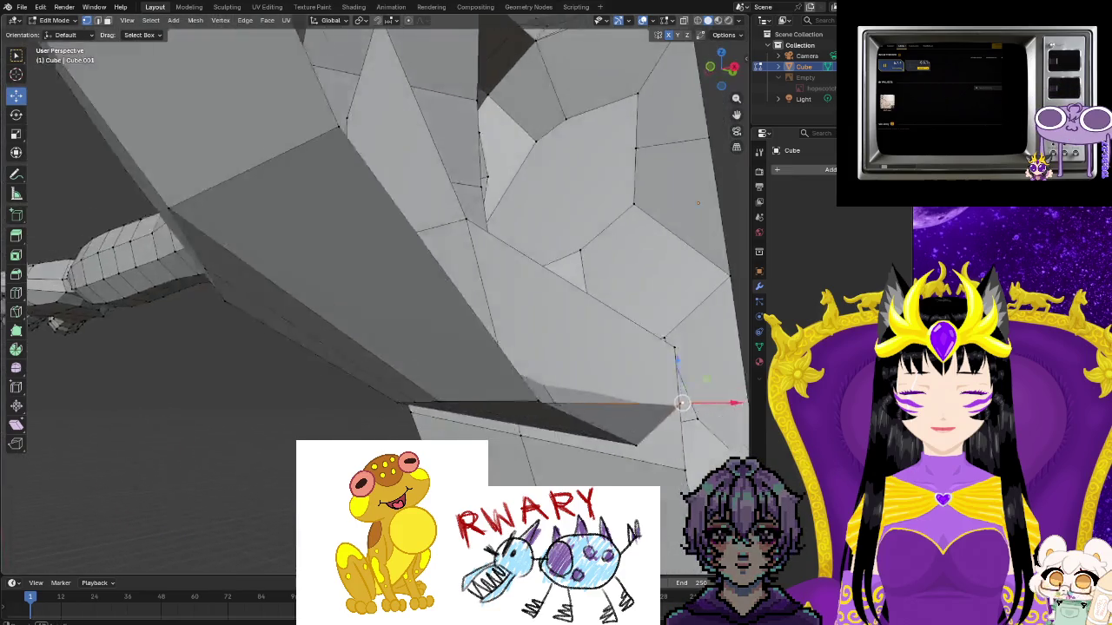
mouse_move(564, 408)
middle_down()
mouse_move(599, 467)
mouse_move(565, 417)
middle_up()
mouse_move(529, 225)
middle_down()
mouse_move(529, 383)
mouse_move(263, 344)
middle_up()
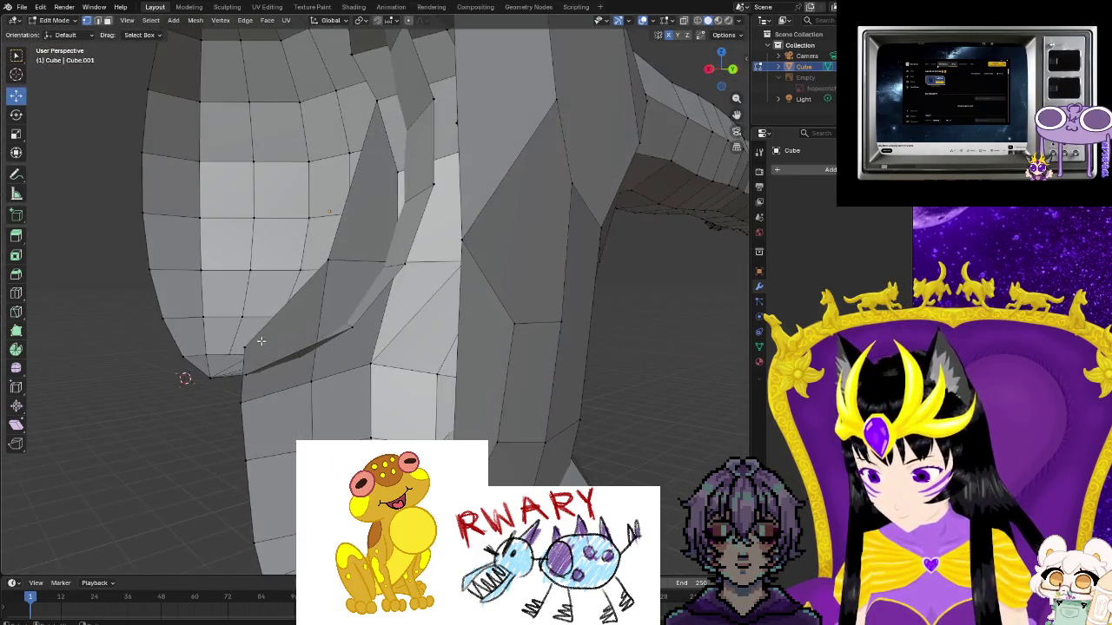
Grab the seam vertices and shift them into place to close the gap
click(244, 350)
key(g)
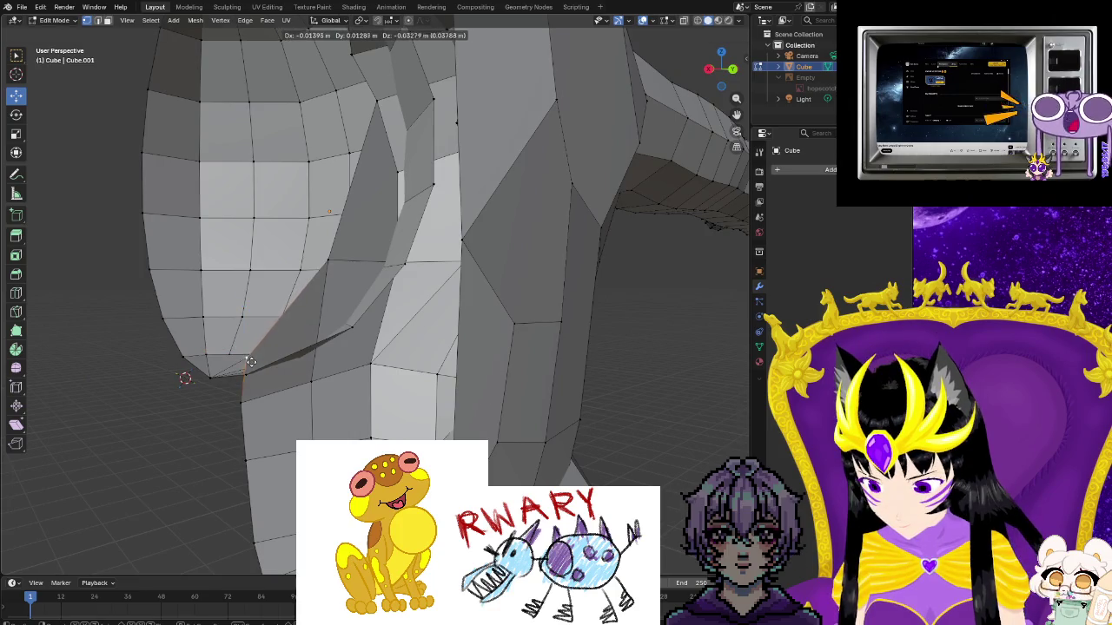
click(247, 363)
mouse_move(247, 363)
middle_down()
mouse_move(347, 367)
mouse_move(420, 406)
middle_up()
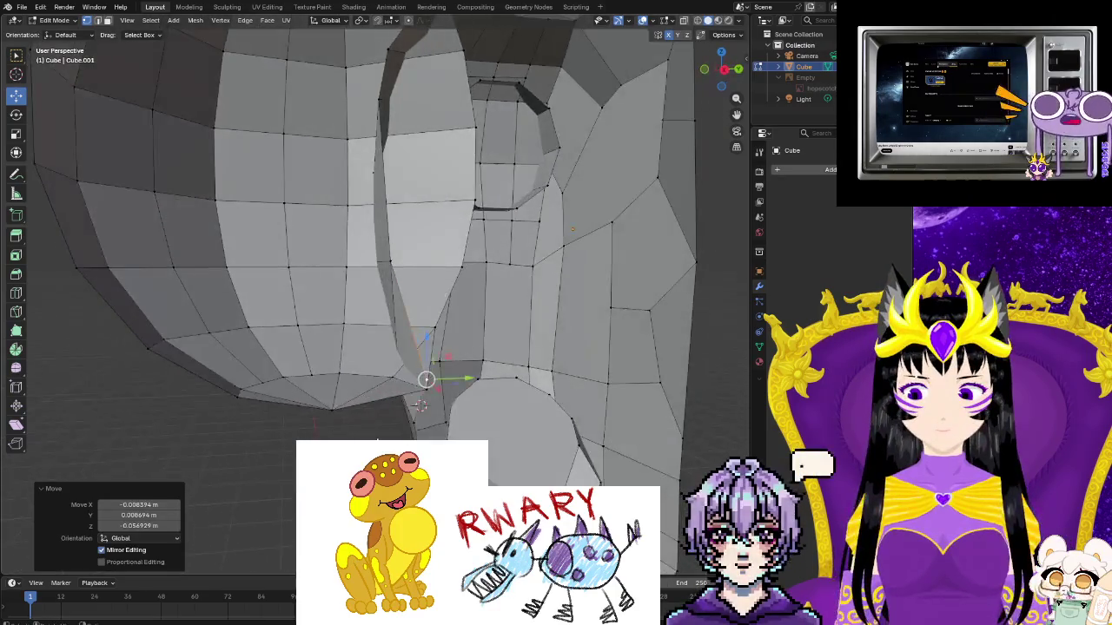
scroll(420, 405, up, 2)
scroll(419, 405, up, 1)
scroll(420, 406, up, 1)
scroll(420, 406, up, 1)
key(g)
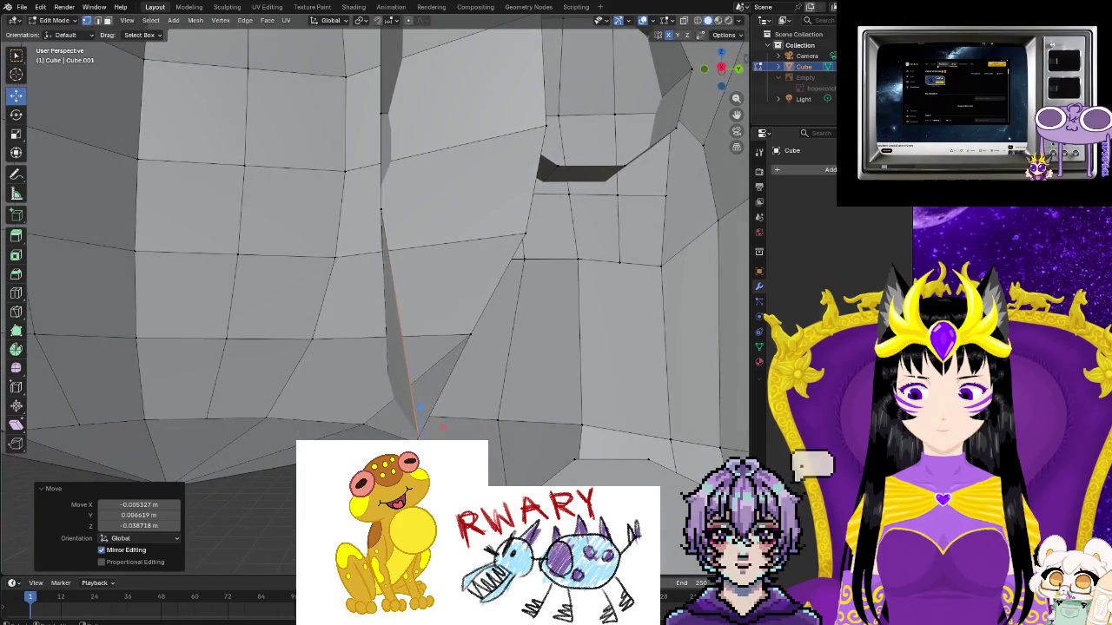
Merge the stray seam vertex pair At Center
middle_drag(419, 406, 283, 447)
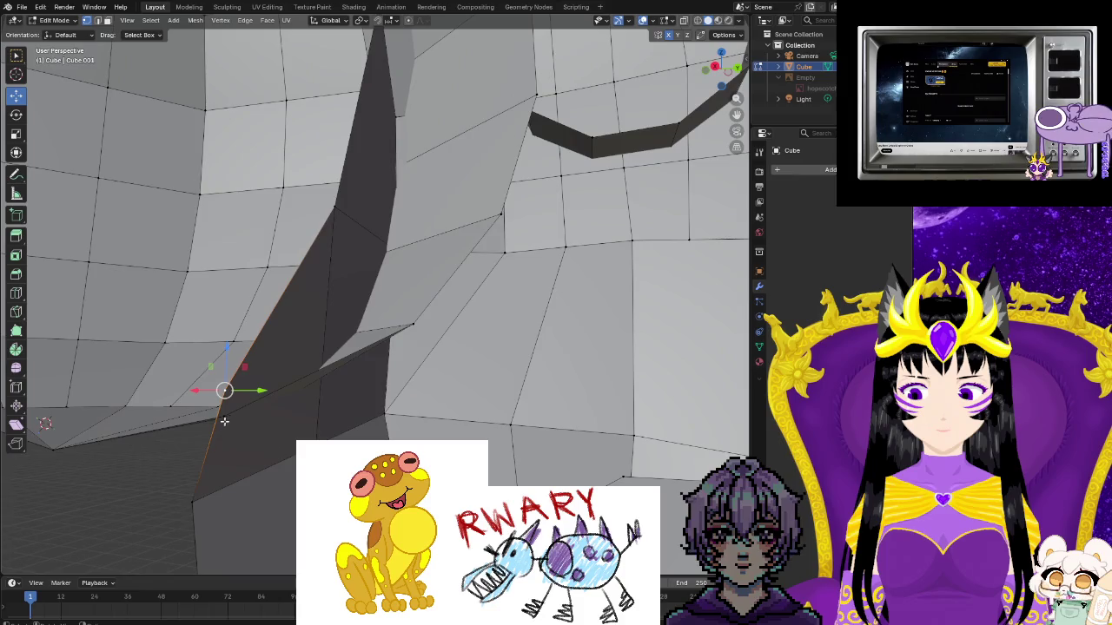
right_click(224, 403)
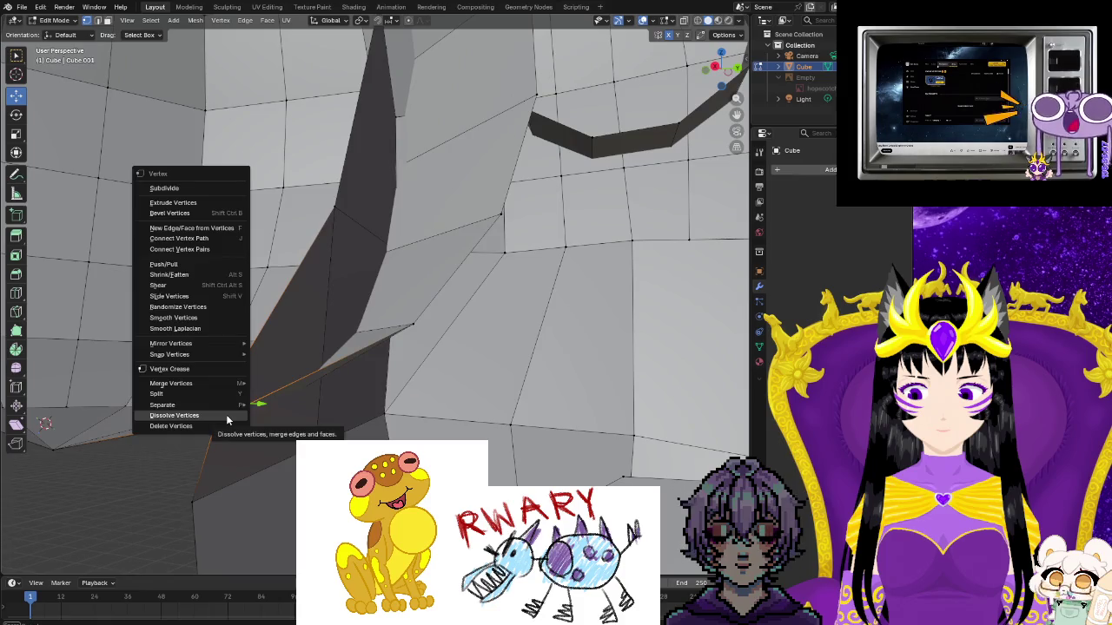
click(271, 383)
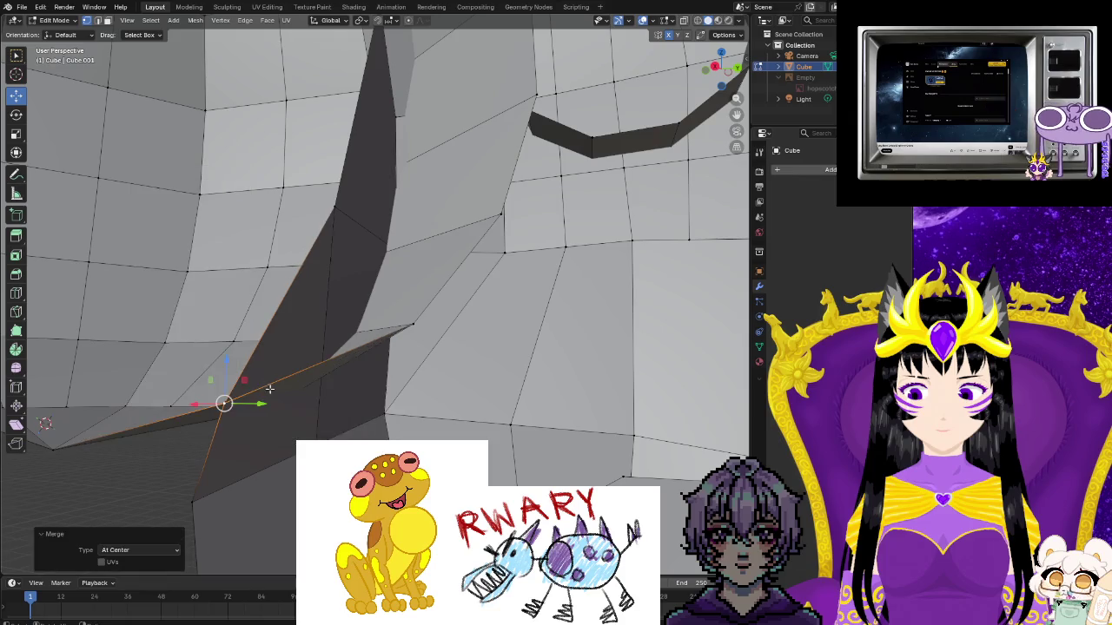
mouse_move(196, 456)
middle_down()
mouse_move(281, 442)
mouse_move(148, 454)
middle_up()
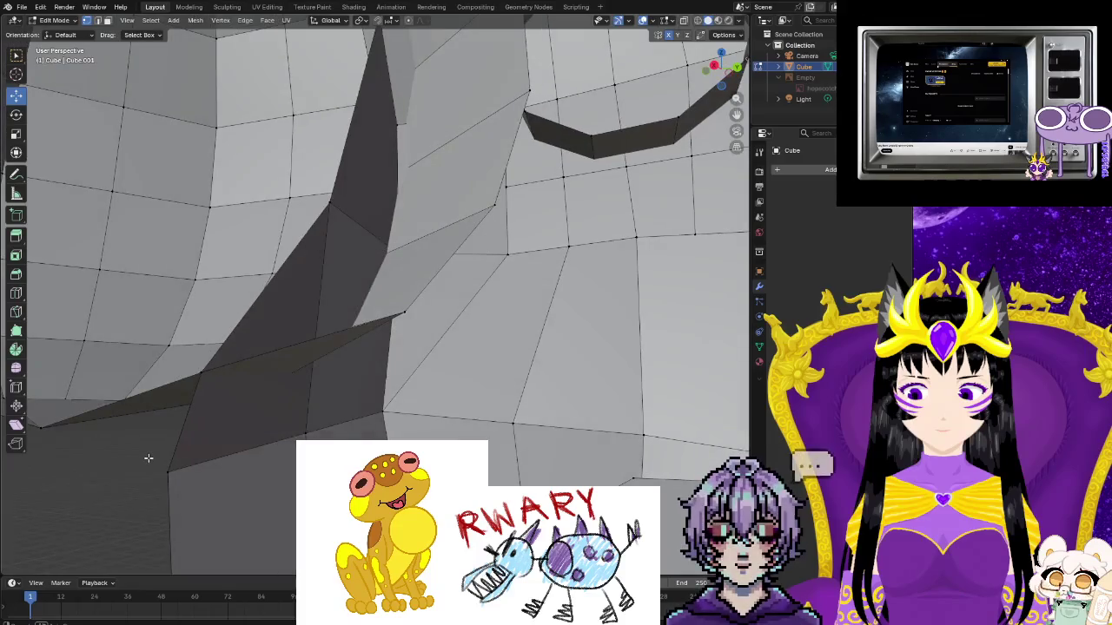
Add a Mirror modifier (Merge at 0.001 m) and zoom out on the full symmetrical frog
click(174, 433)
mouse_move(171, 436)
middle_down()
mouse_move(273, 442)
mouse_move(371, 412)
mouse_move(408, 373)
middle_up()
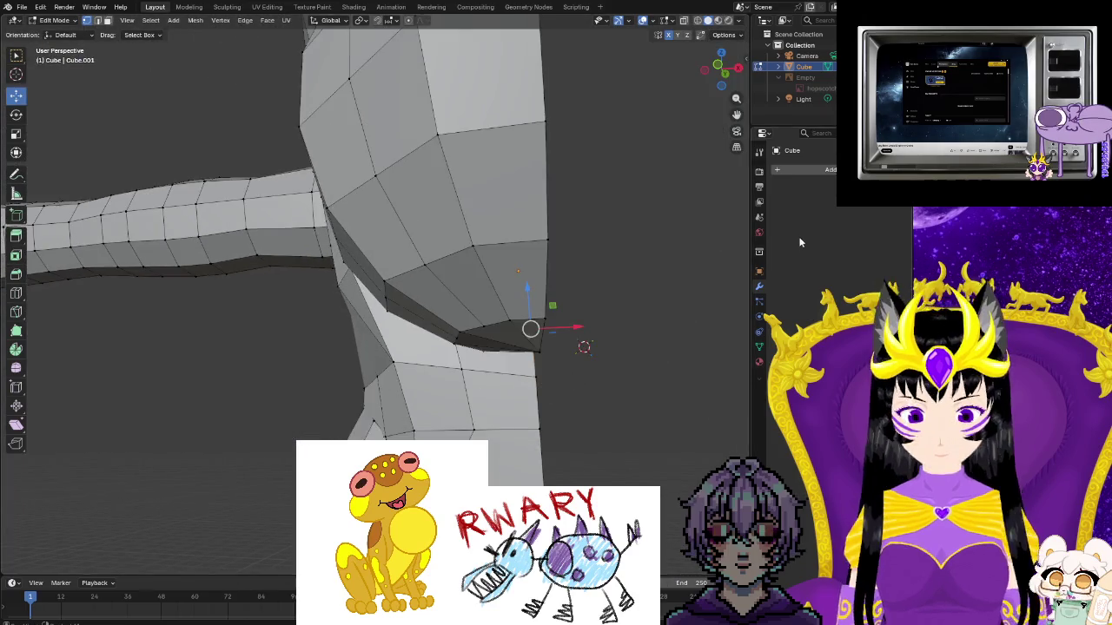
click(796, 164)
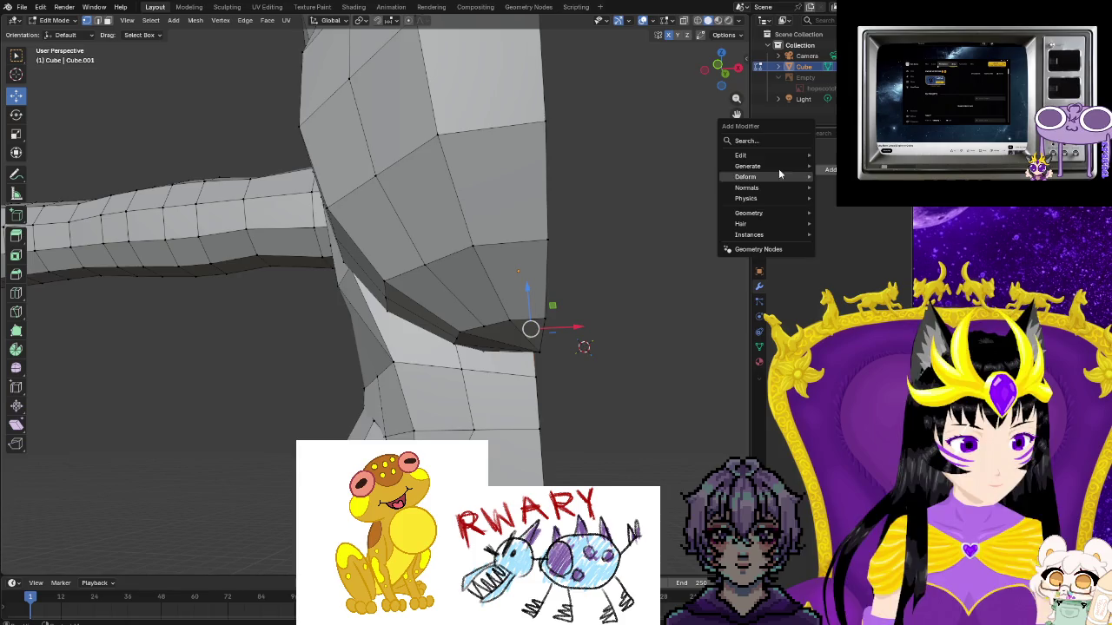
mouse_move(747, 166)
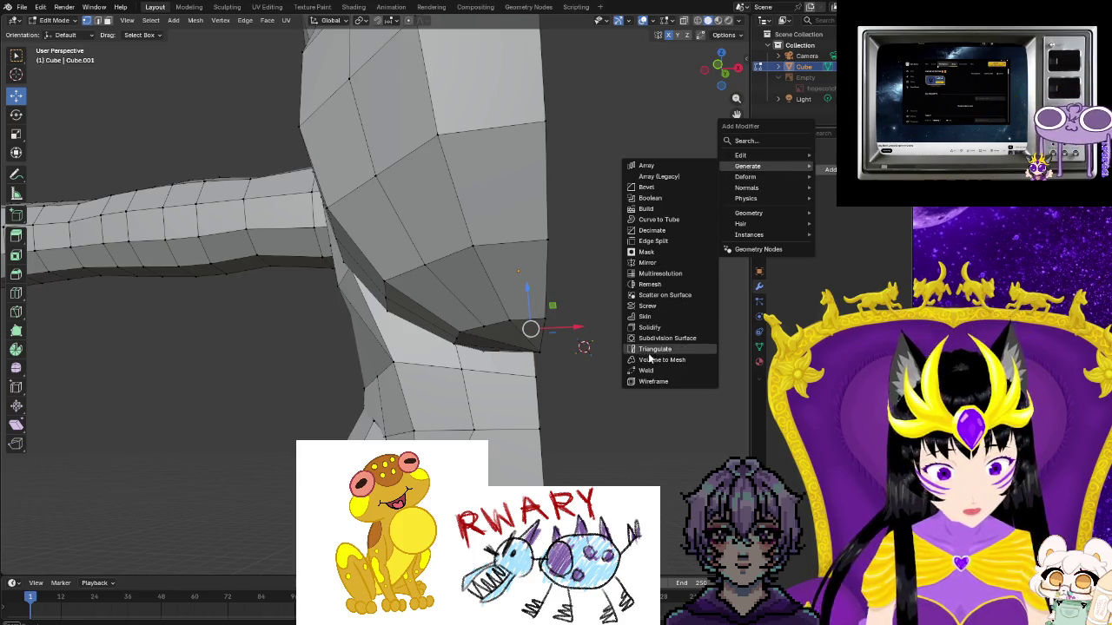
click(677, 262)
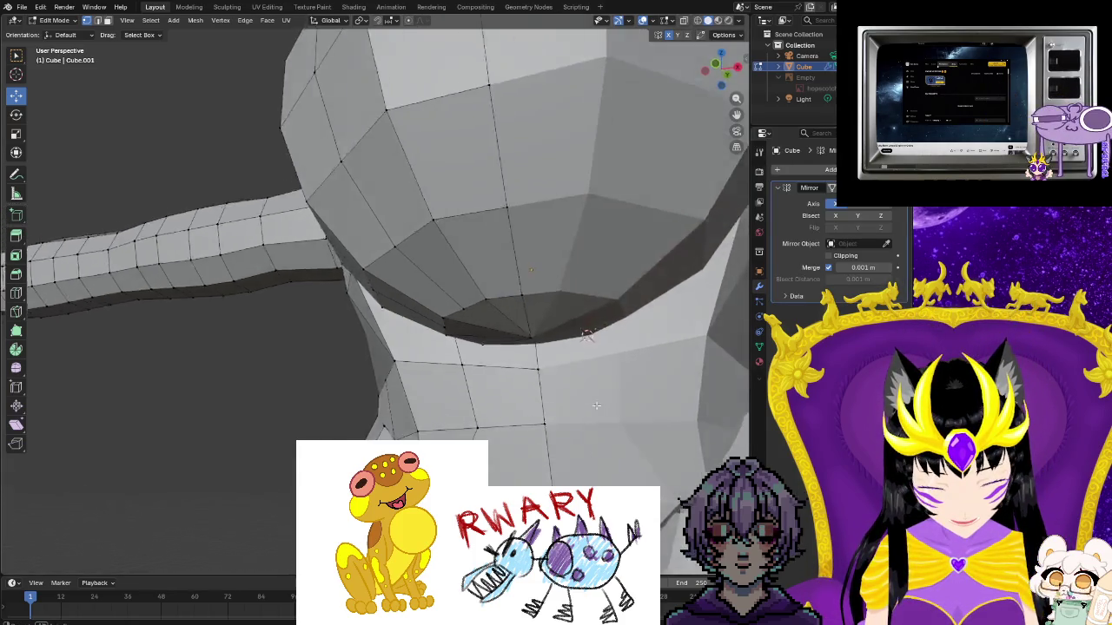
middle_drag(676, 262, 502, 427)
scroll(502, 426, up, 5)
scroll(502, 426, down, 3)
scroll(502, 426, down, 2)
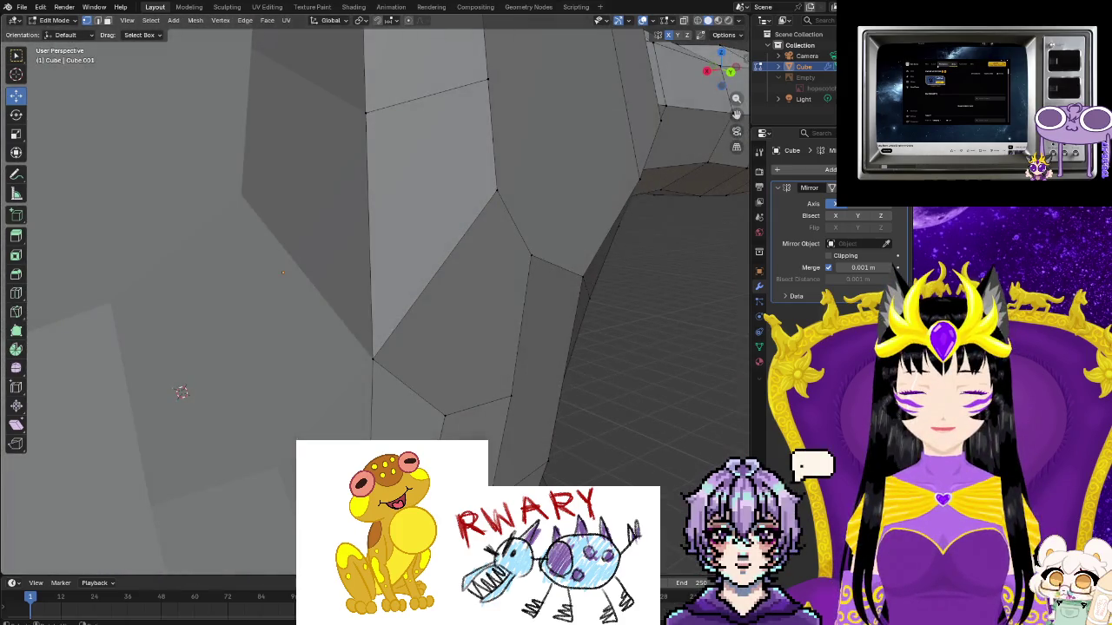
scroll(378, 436, down, 3)
scroll(379, 436, down, 2)
scroll(364, 436, down, 1)
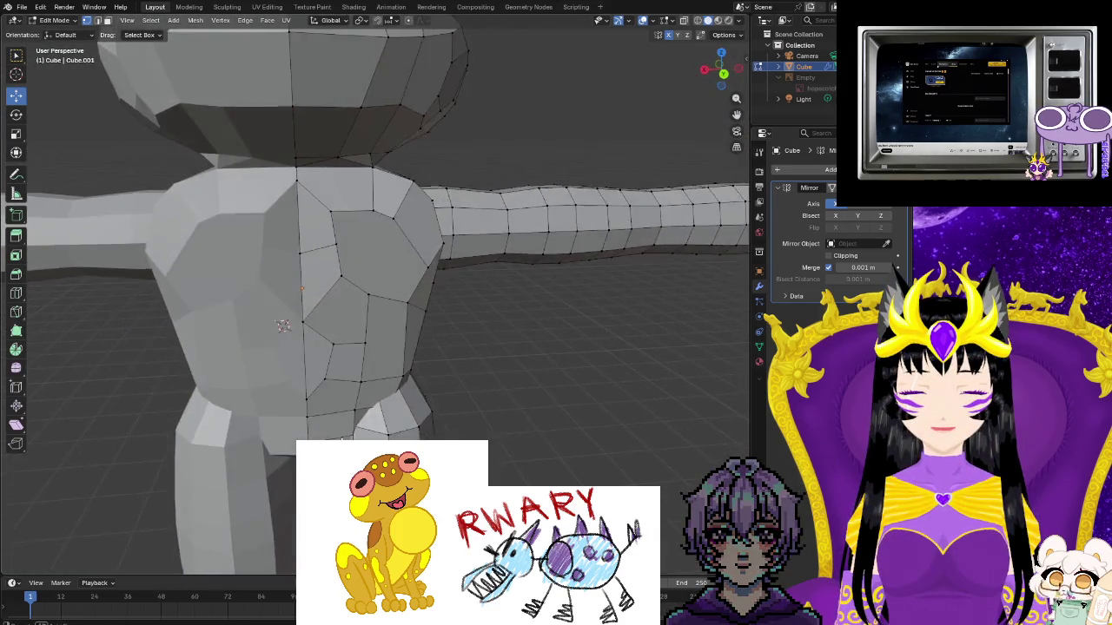
scroll(347, 436, down, 3)
scroll(325, 435, down, 1)
middle_drag(325, 435, 228, 406)
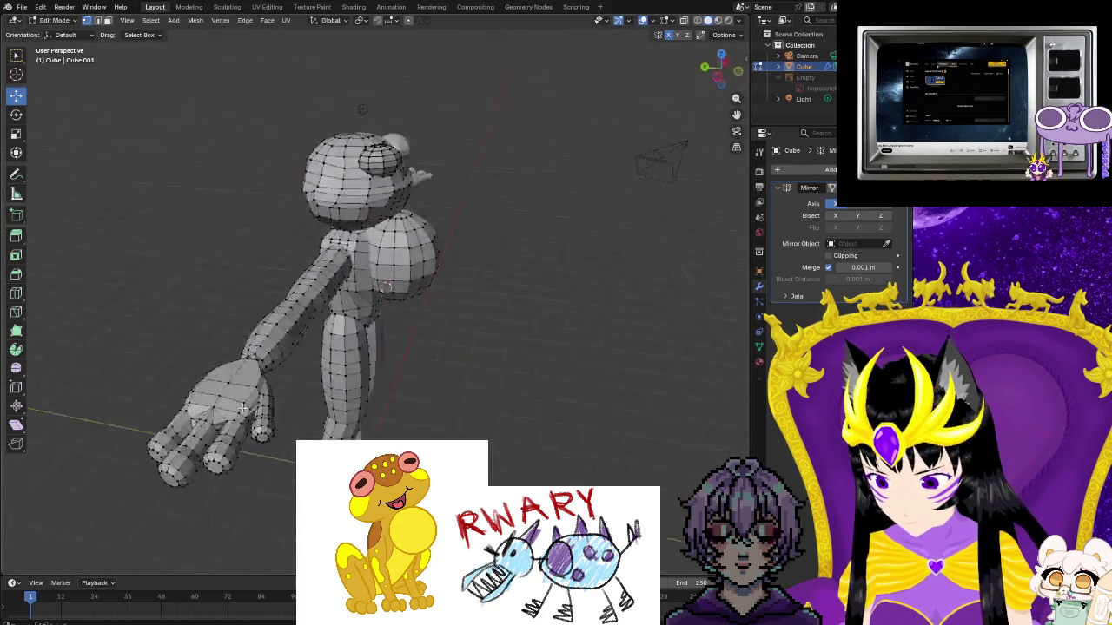
Pull the vertex in the hollow under the head down along Z
scroll(227, 406, up, 3)
scroll(260, 417, up, 3)
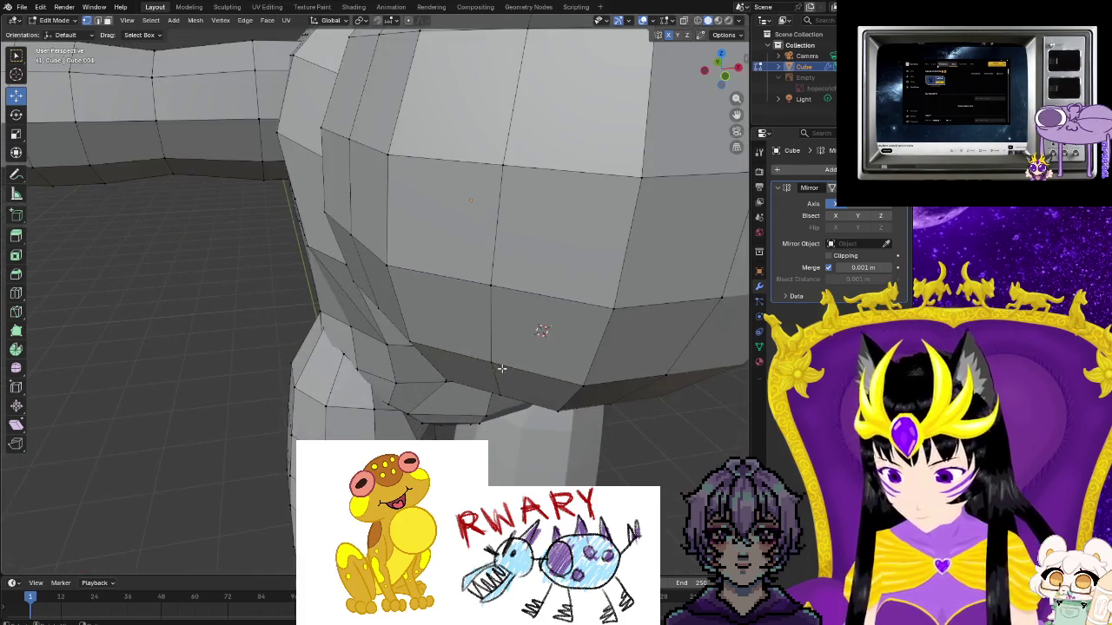
scroll(295, 425, up, 2)
scroll(321, 435, up, 3)
mouse_move(320, 435)
middle_down()
mouse_move(321, 413)
mouse_move(347, 382)
mouse_move(471, 345)
middle_up()
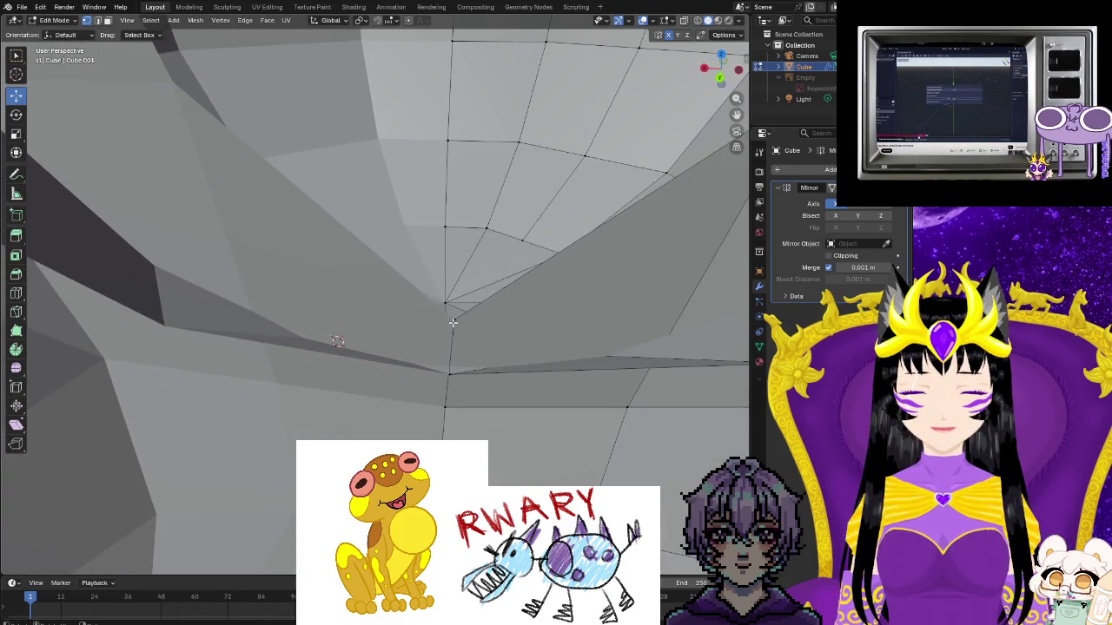
drag(458, 287, 446, 334)
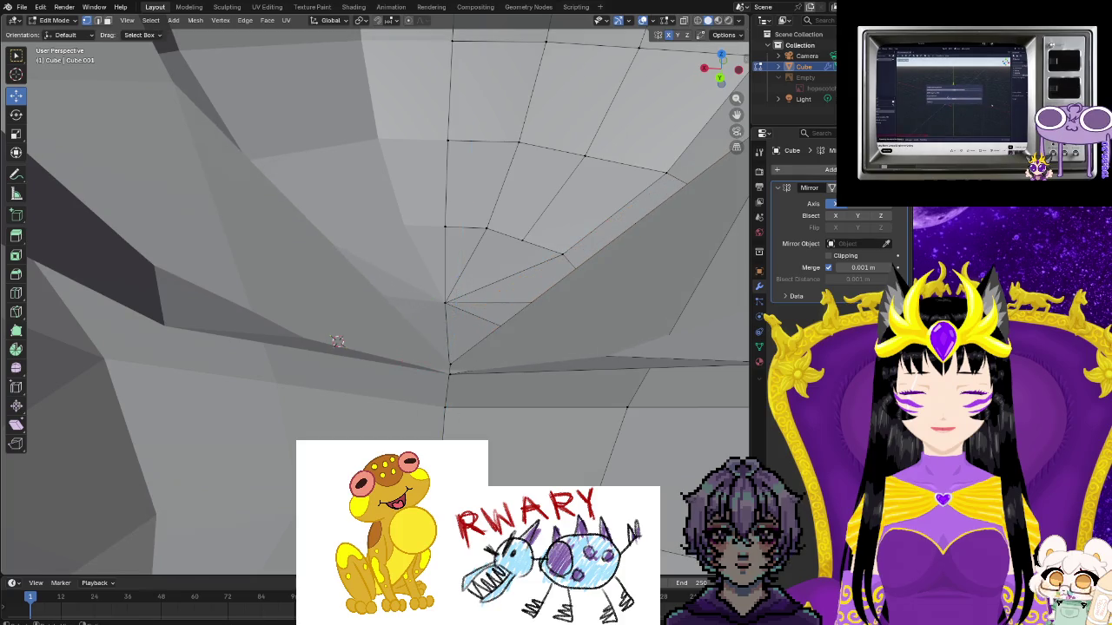
mouse_move(447, 333)
middle_down()
mouse_move(546, 371)
mouse_move(451, 426)
mouse_move(445, 374)
middle_up()
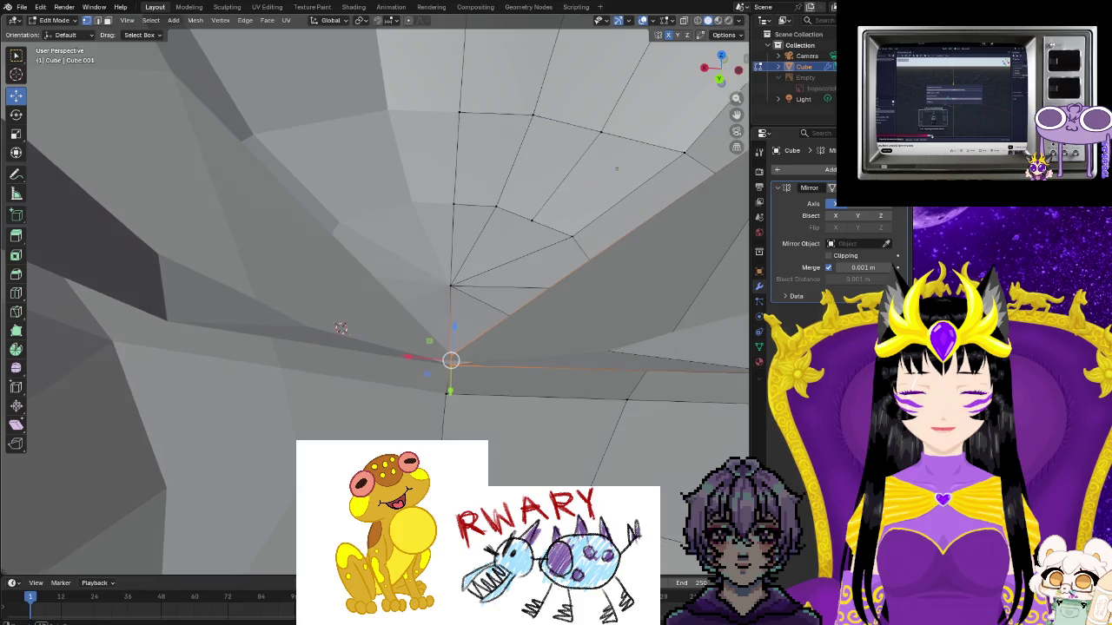
right_click(453, 375)
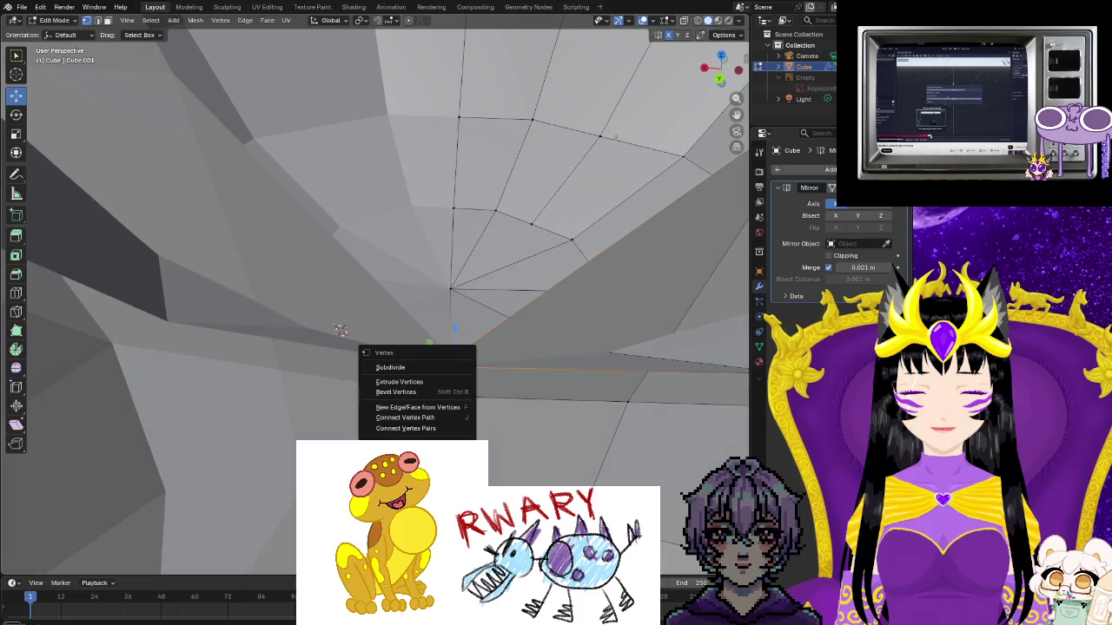
Join the selected under-neck vertices with Connect Vertex Path and inspect the new edge
click(417, 368)
middle_drag(446, 391, 452, 434)
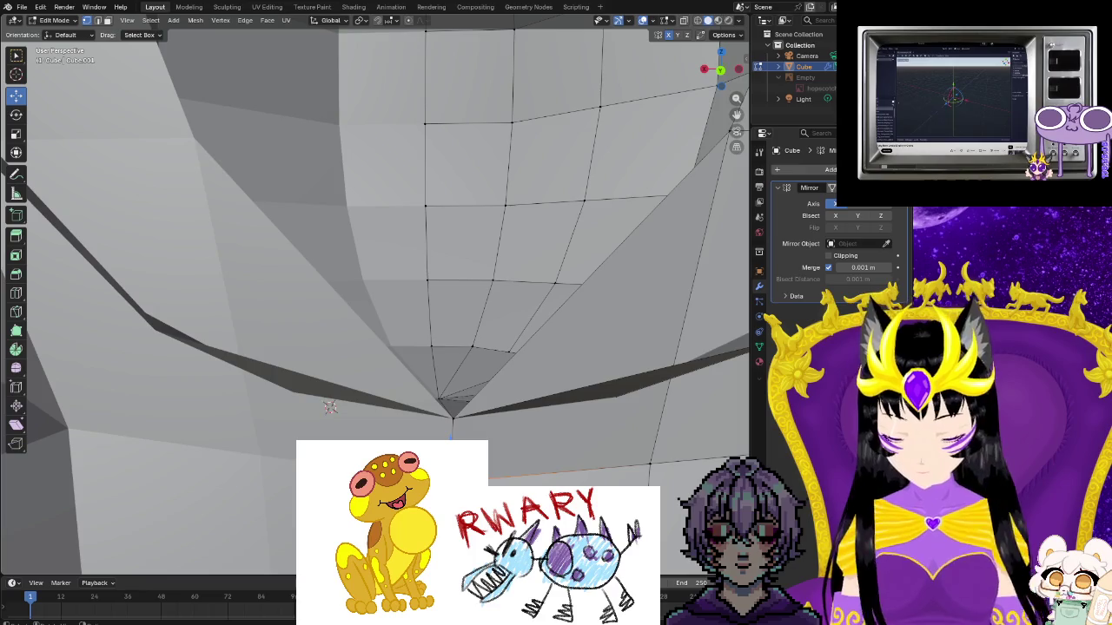
scroll(330, 407, down, 2)
scroll(330, 408, up, 5)
scroll(323, 424, down, 3)
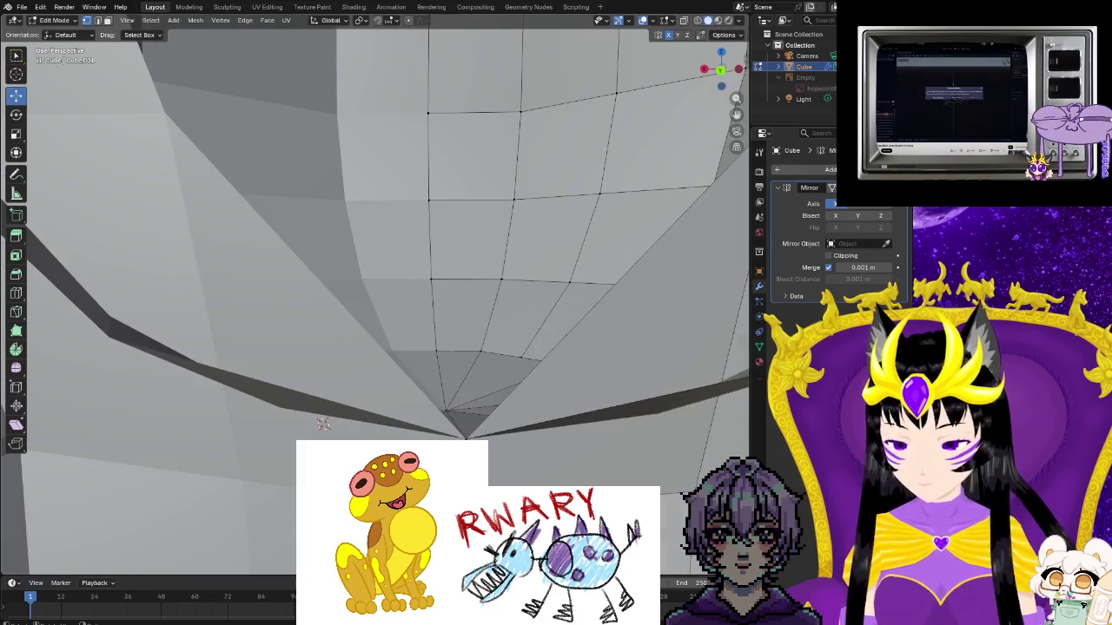
scroll(323, 424, down, 2)
scroll(237, 379, up, 4)
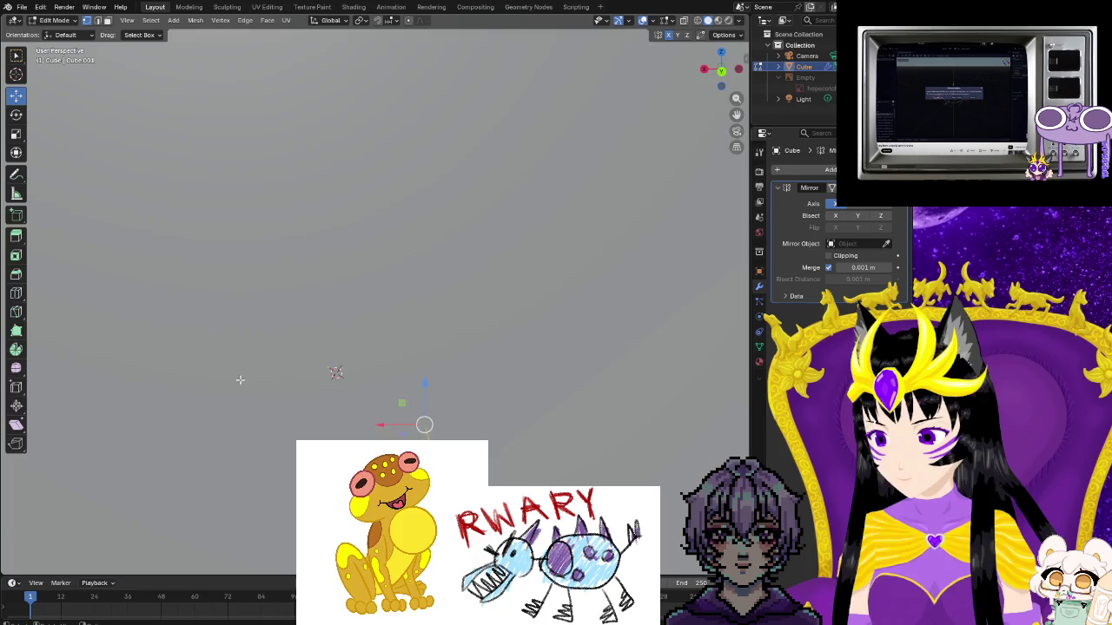
scroll(237, 379, down, 2)
middle_drag(237, 379, 420, 330)
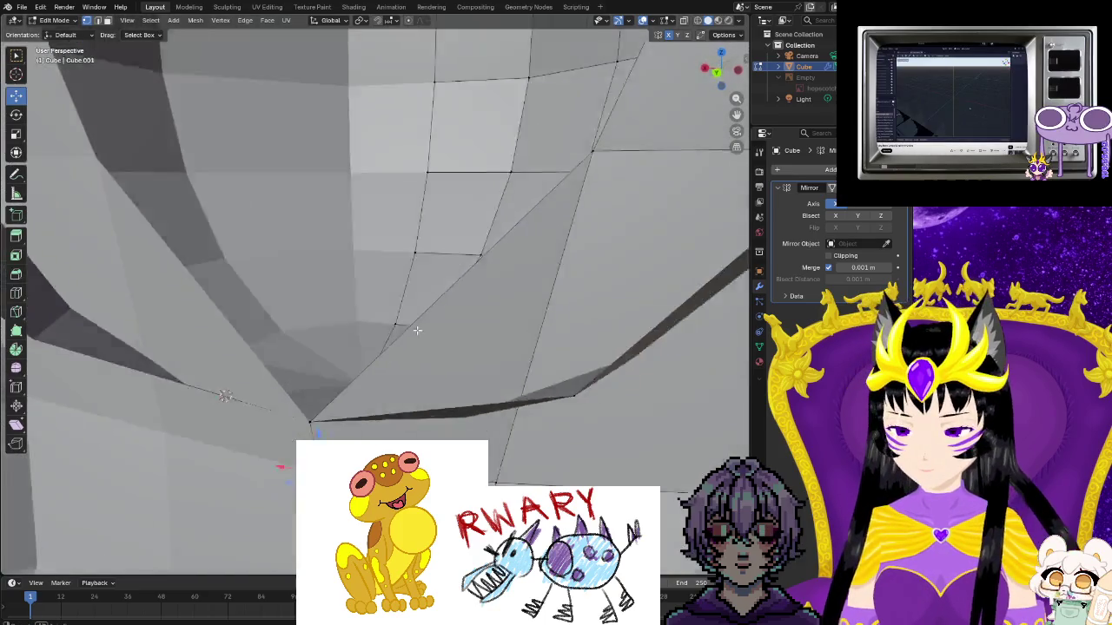
scroll(425, 334, down, 2)
scroll(434, 340, up, 4)
scroll(519, 315, down, 3)
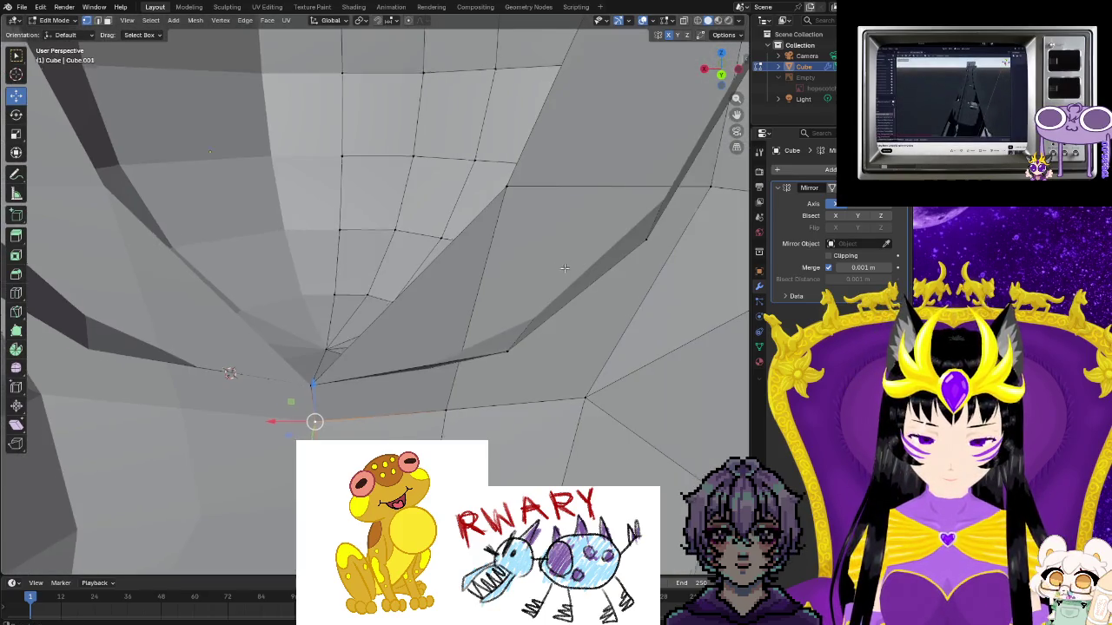
mouse_move(565, 267)
middle_down()
mouse_move(490, 446)
mouse_move(456, 400)
middle_up()
scroll(456, 399, up, 3)
scroll(449, 389, down, 3)
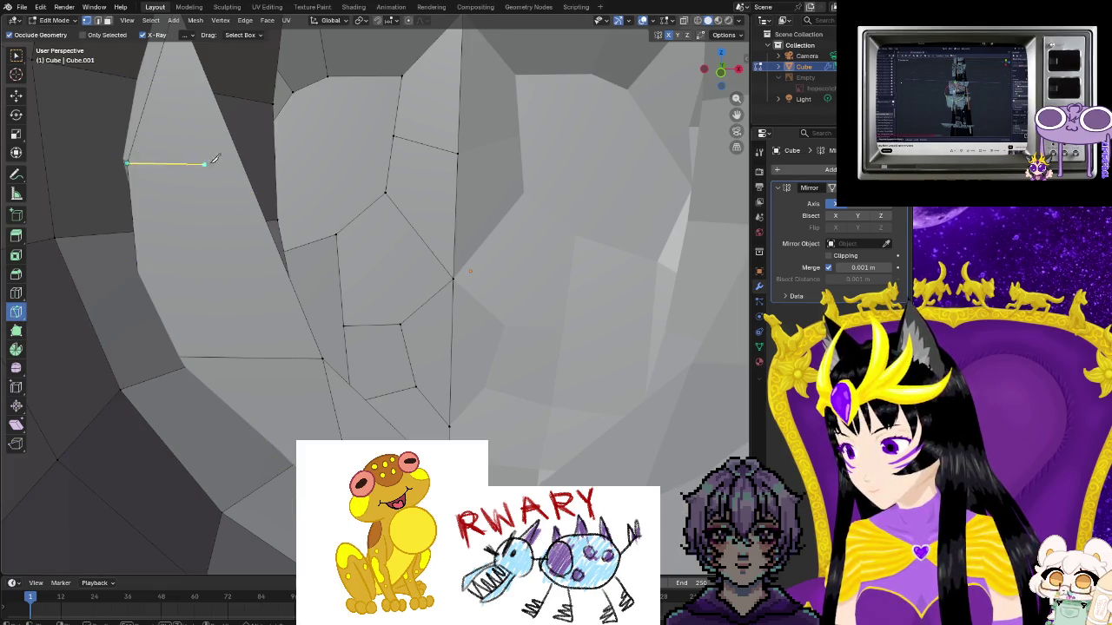
Knife-cut across the armpit face and move a vertex by -0.10365, -0.029914, -0.12185 m
click(246, 166)
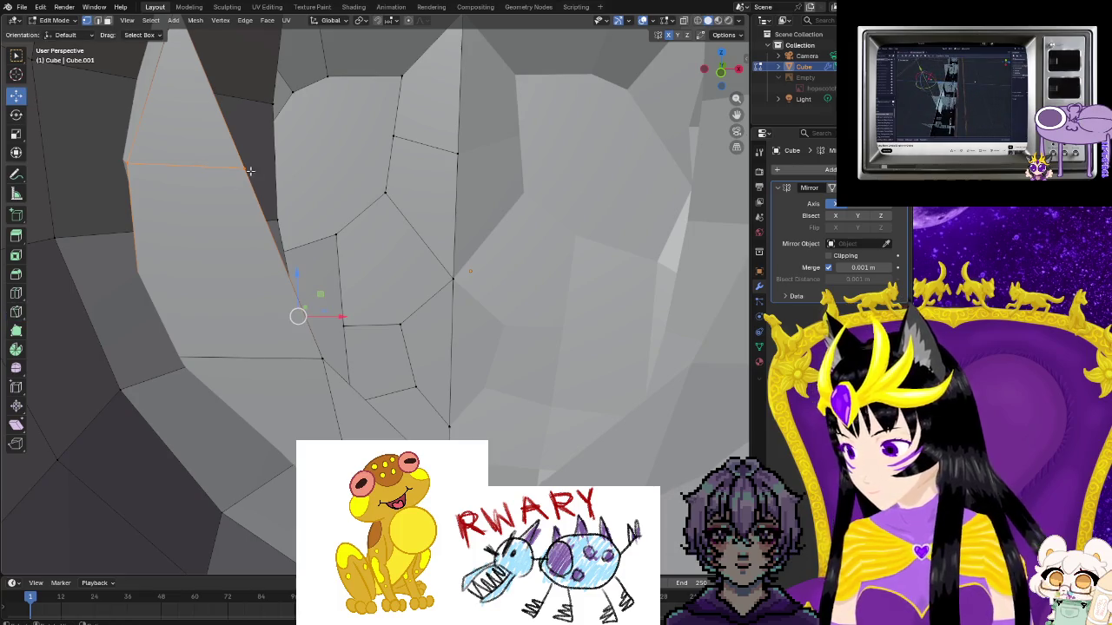
drag(244, 168, 138, 165)
click(319, 360)
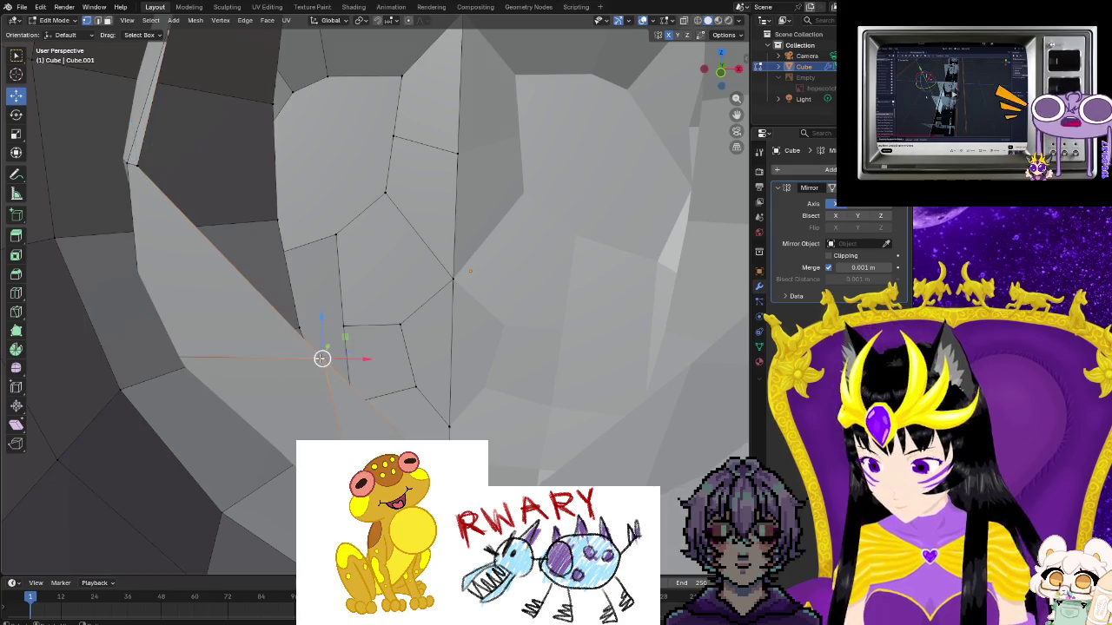
drag(322, 356, 268, 423)
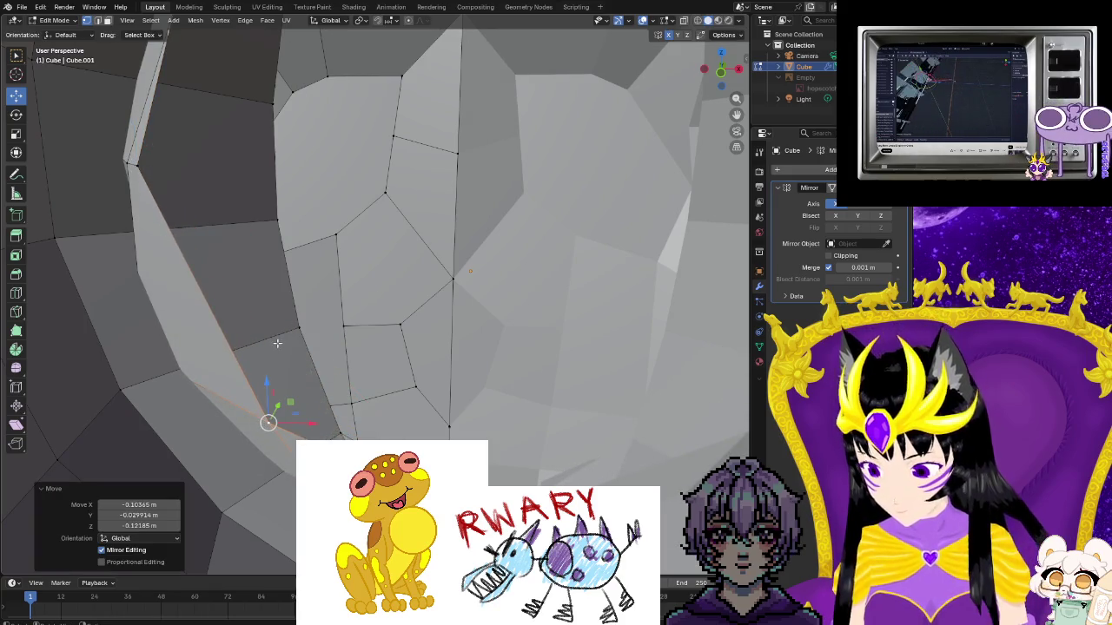
scroll(277, 343, up, 3)
scroll(277, 343, up, 4)
scroll(252, 329, down, 3)
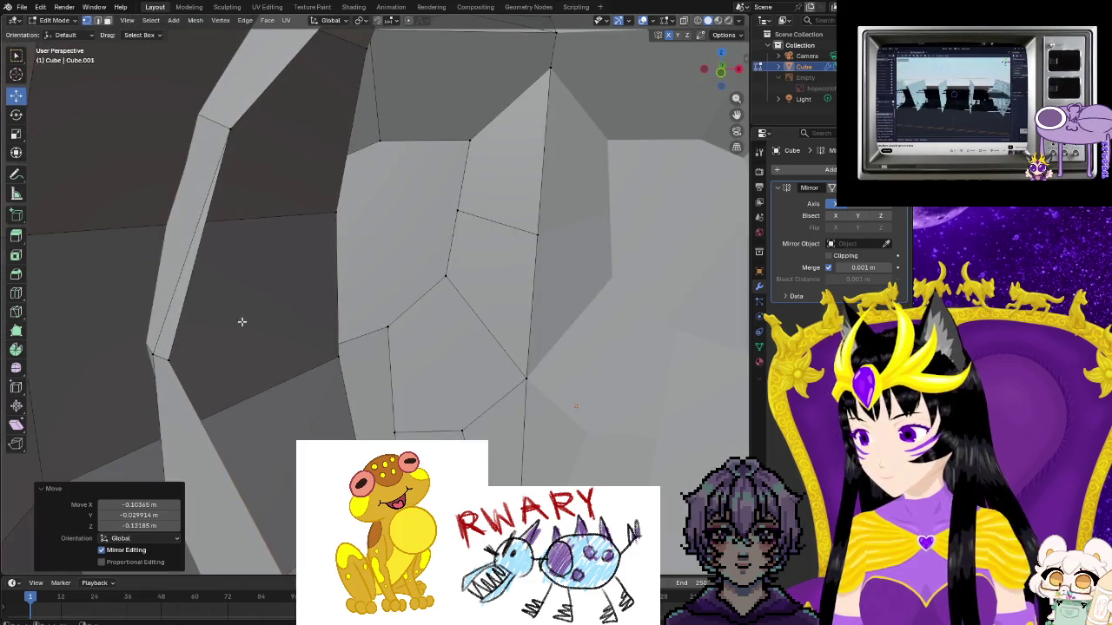
right_click(178, 316)
click(181, 293)
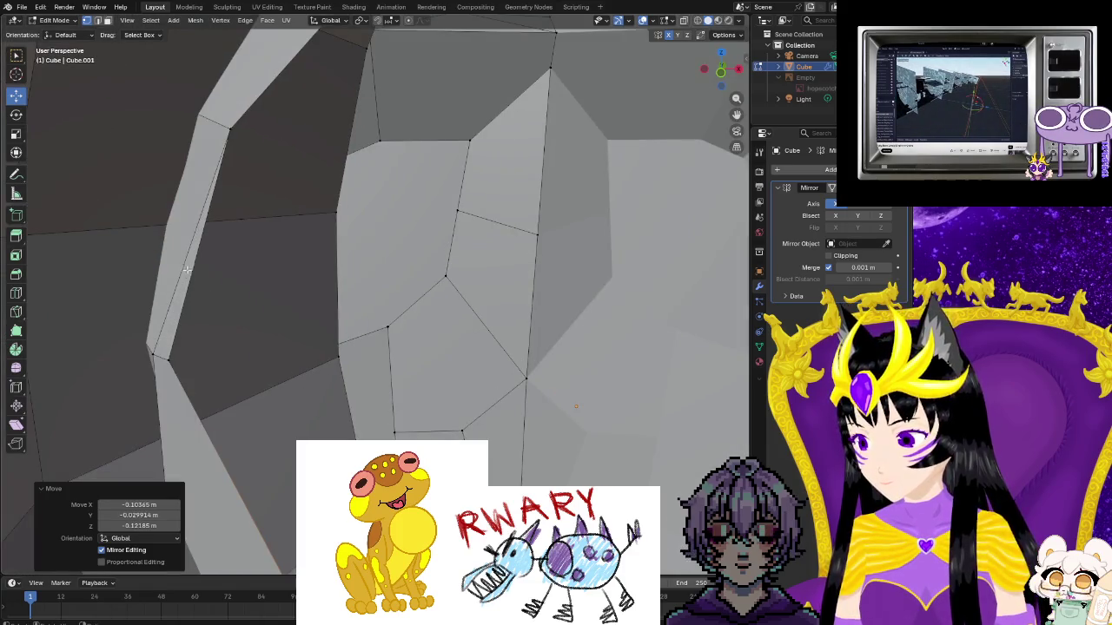
right_click(173, 324)
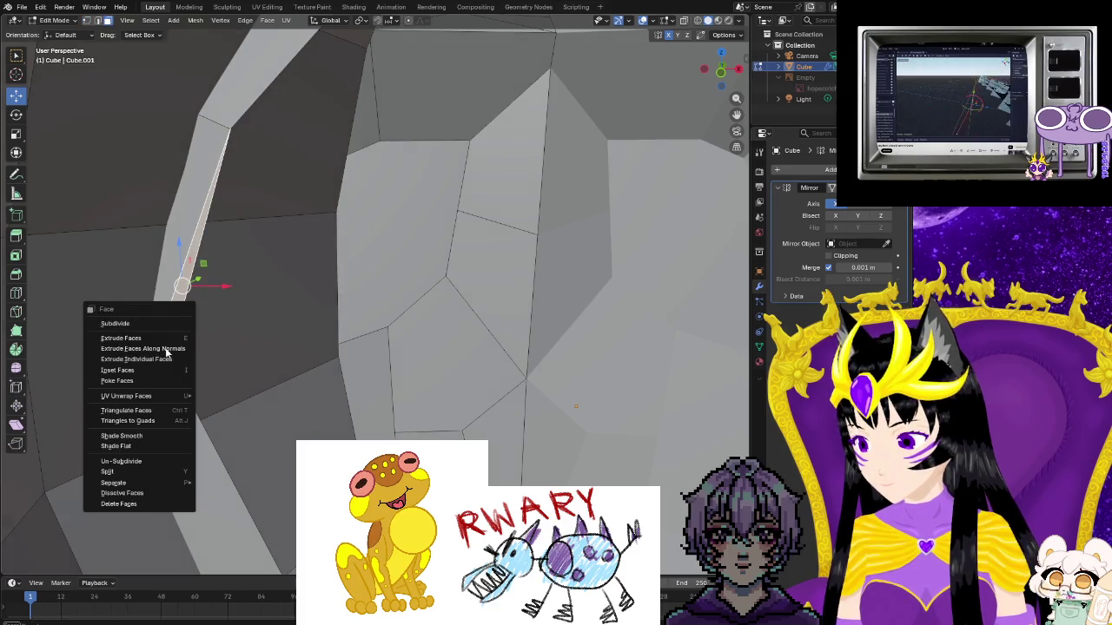
Delete the thin face strip, then slide the armpit vertex along its edge to a tidier position
click(121, 504)
middle_drag(137, 504, 46, 99)
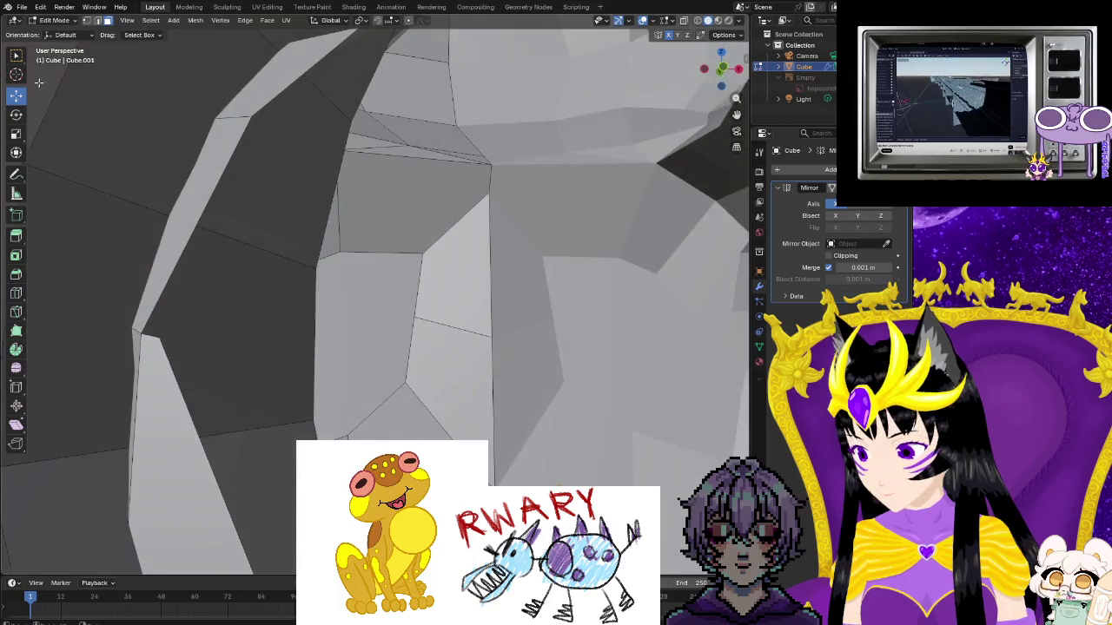
click(87, 20)
click(156, 336)
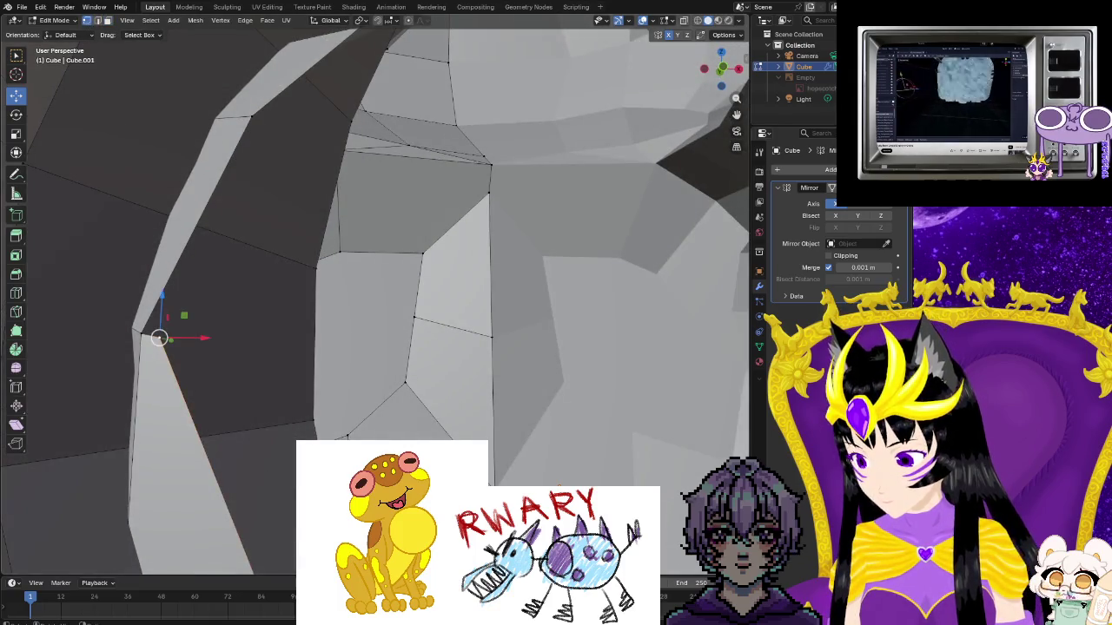
middle_drag(157, 336, 335, 419)
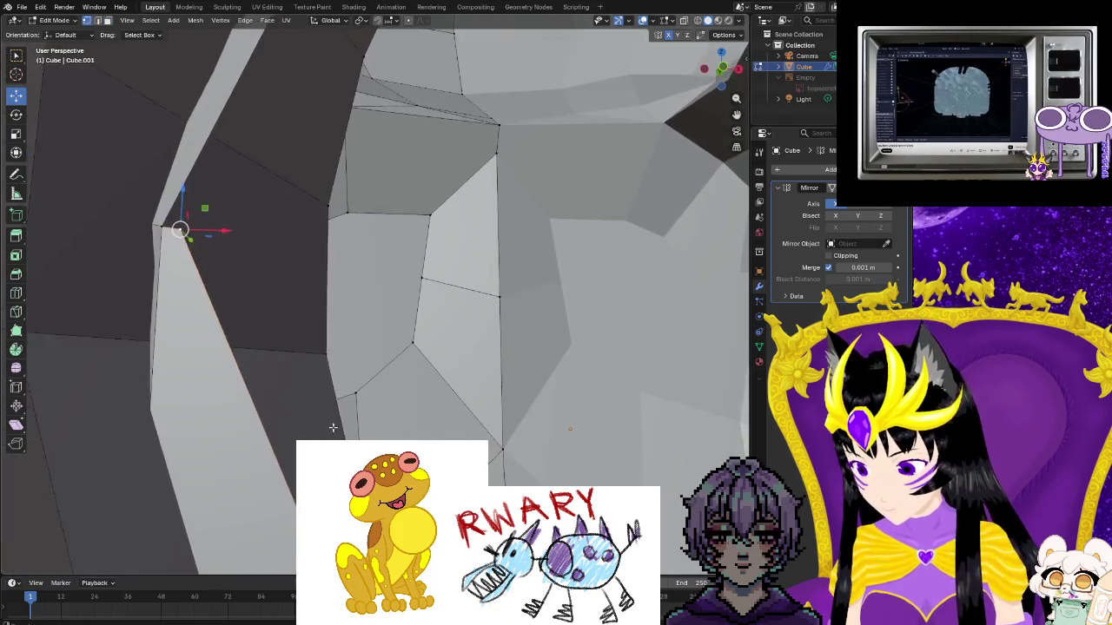
click(254, 533)
mouse_move(254, 533)
middle_down()
mouse_move(261, 435)
mouse_move(296, 382)
mouse_move(617, 372)
mouse_move(393, 413)
mouse_move(565, 375)
middle_up()
click(300, 408)
Zoom and orbit around the shoulder to inspect the moved vertex and the shoulder seam
scroll(486, 399, up, 3)
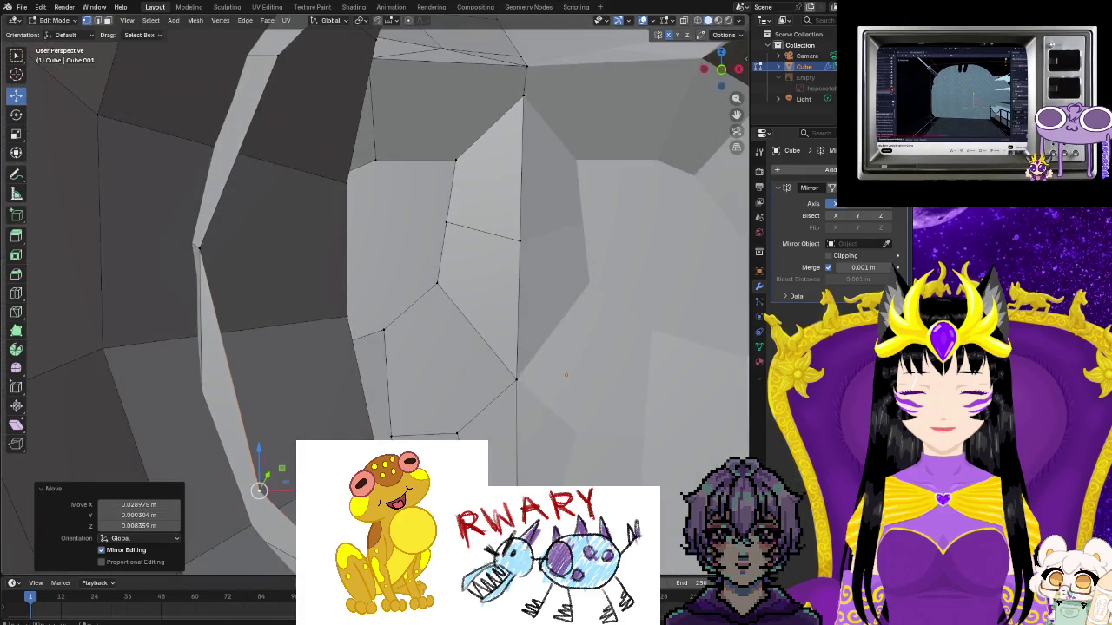
scroll(565, 376, up, 3)
scroll(566, 375, up, 2)
scroll(565, 376, down, 4)
scroll(565, 375, down, 1)
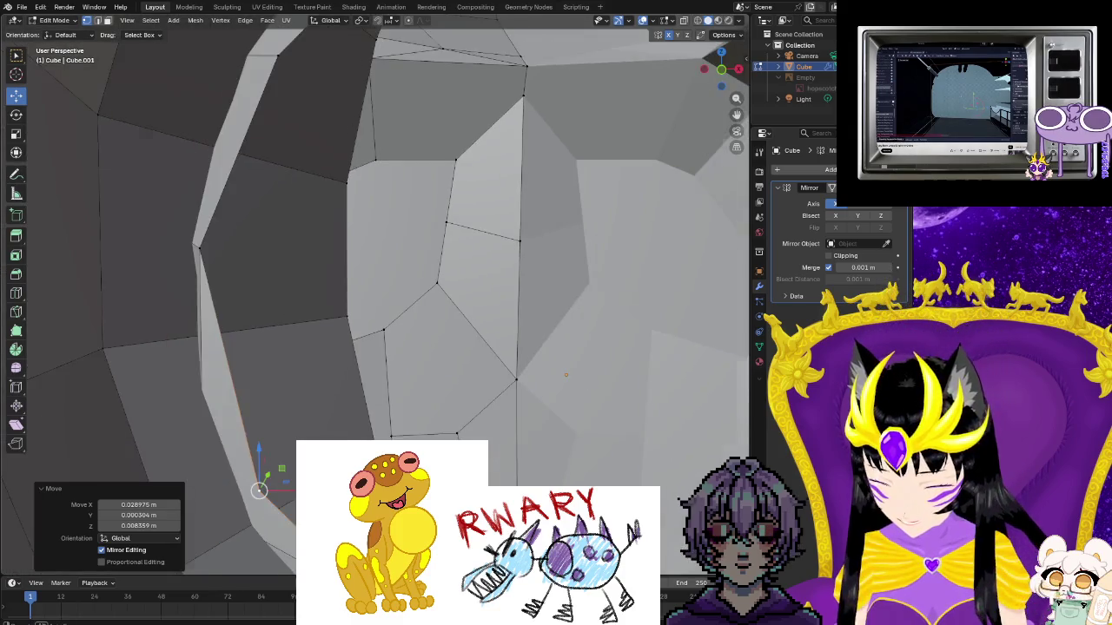
scroll(565, 376, down, 2)
scroll(566, 375, down, 2)
scroll(565, 375, down, 2)
mouse_move(565, 376)
middle_down()
mouse_move(492, 463)
mouse_move(547, 351)
mouse_move(487, 373)
mouse_move(556, 348)
middle_up()
scroll(548, 352, up, 3)
scroll(547, 352, up, 3)
scroll(548, 351, down, 3)
scroll(417, 347, up, 4)
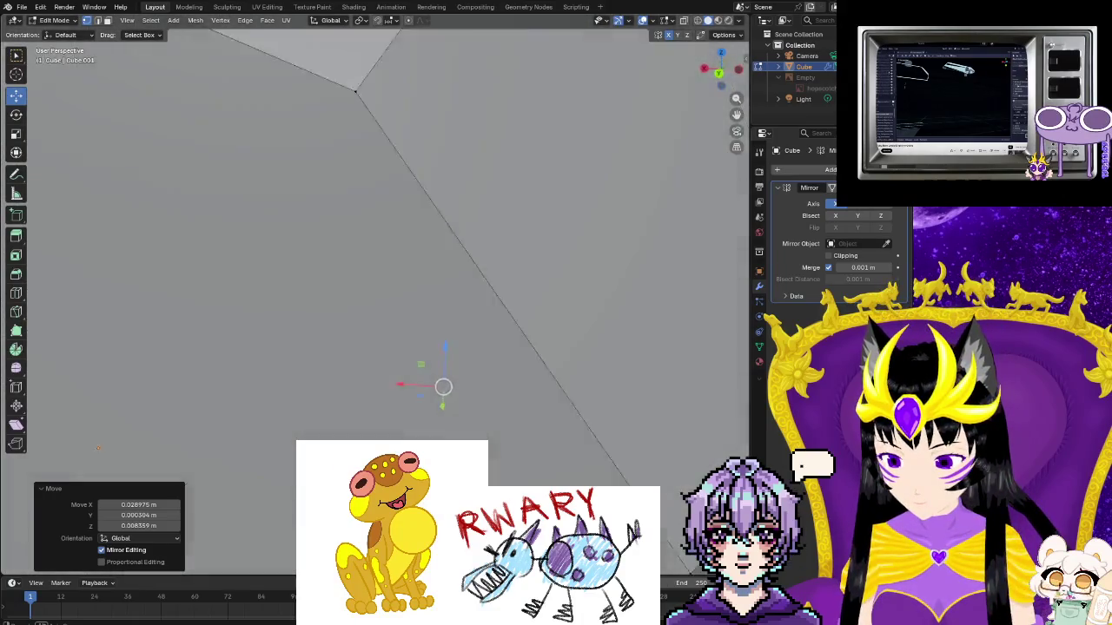
scroll(374, 304, down, 4)
mouse_move(373, 304)
middle_down()
mouse_move(400, 295)
mouse_move(347, 348)
mouse_move(364, 339)
middle_up()
scroll(374, 304, up, 3)
scroll(373, 304, down, 3)
scroll(377, 328, up, 3)
scroll(377, 328, down, 3)
scroll(347, 348, up, 1)
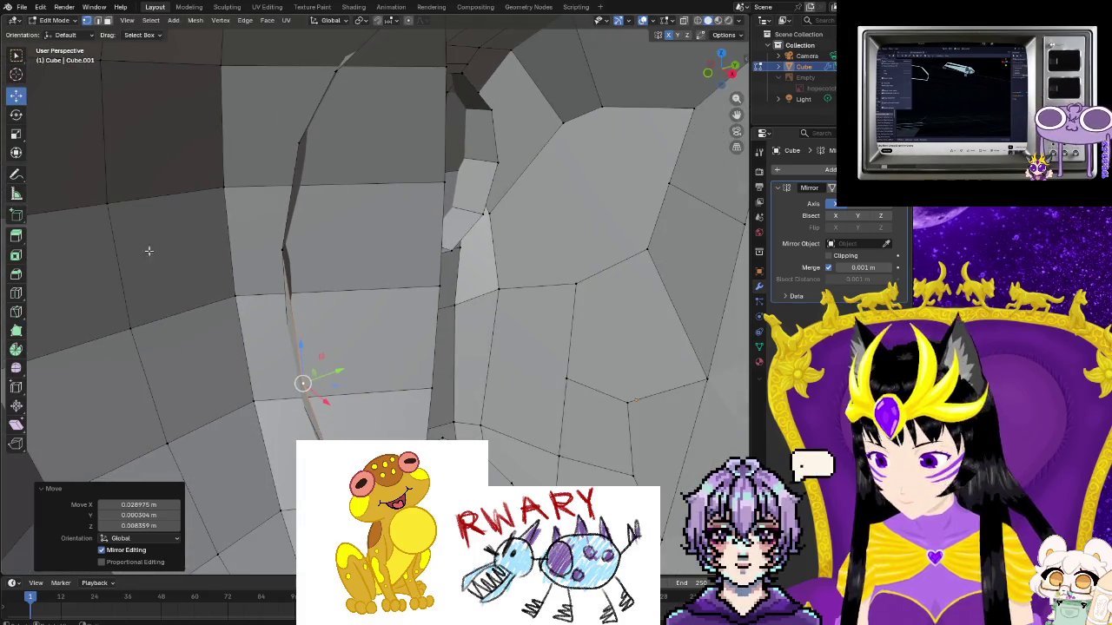
mouse_move(375, 434)
middle_down()
mouse_move(356, 408)
mouse_move(369, 417)
middle_up()
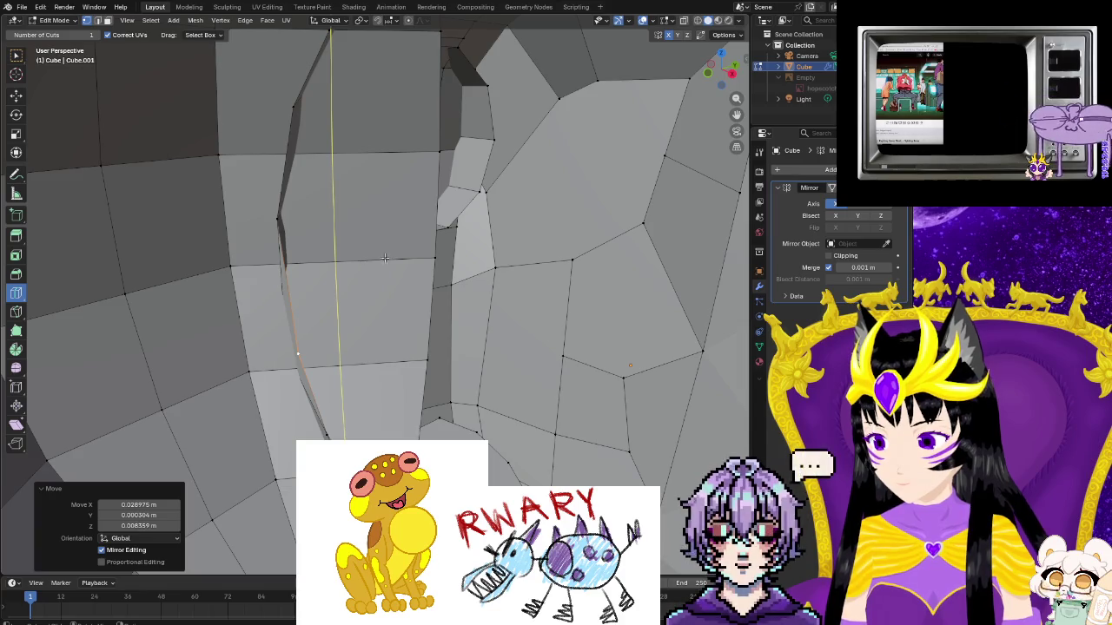
Knife a new edge path from the lower edge up to the upper edge of the shoulder
click(16, 312)
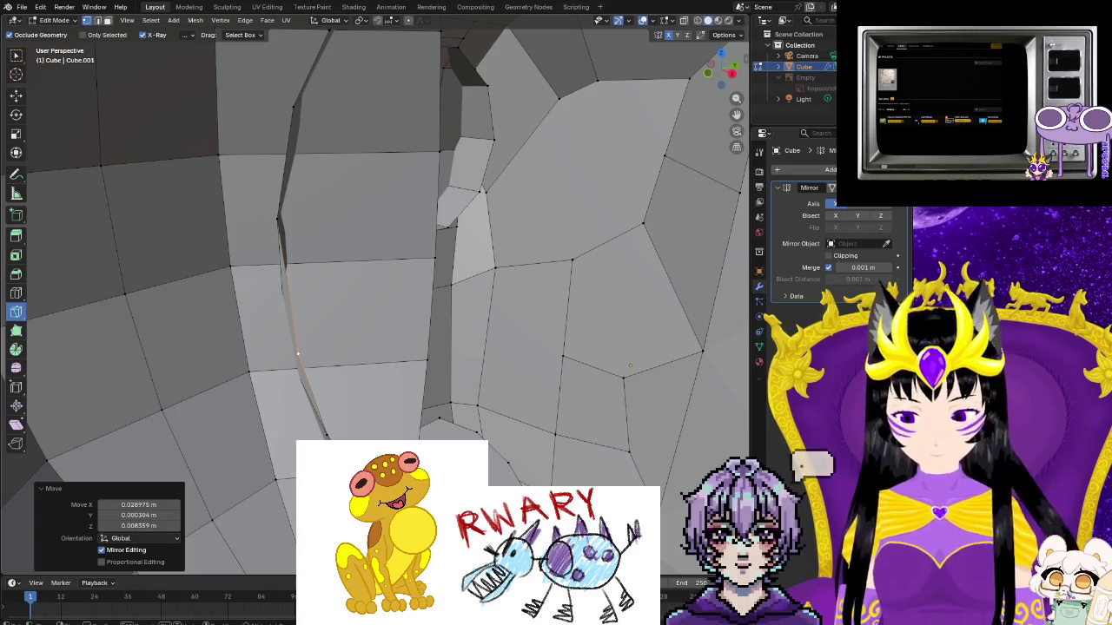
click(348, 425)
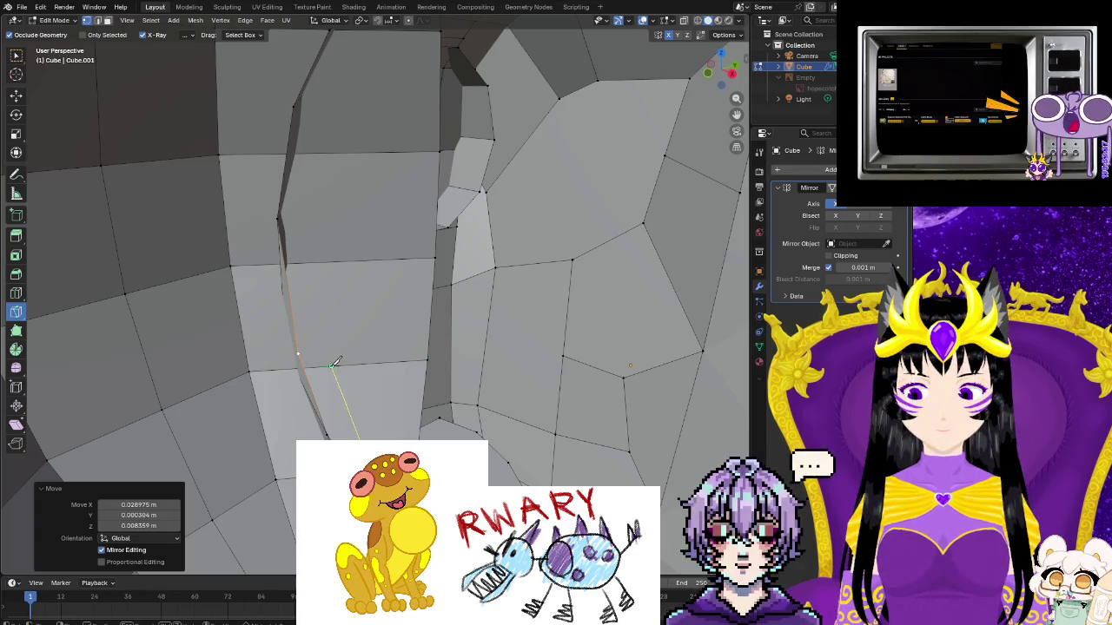
click(315, 154)
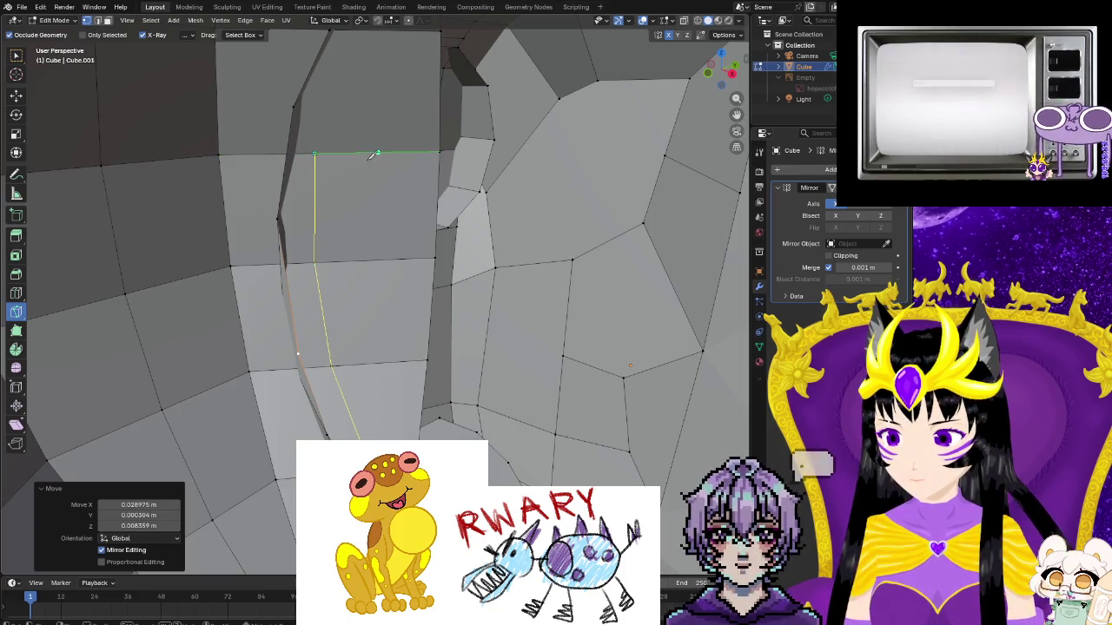
middle_drag(366, 151, 326, 165)
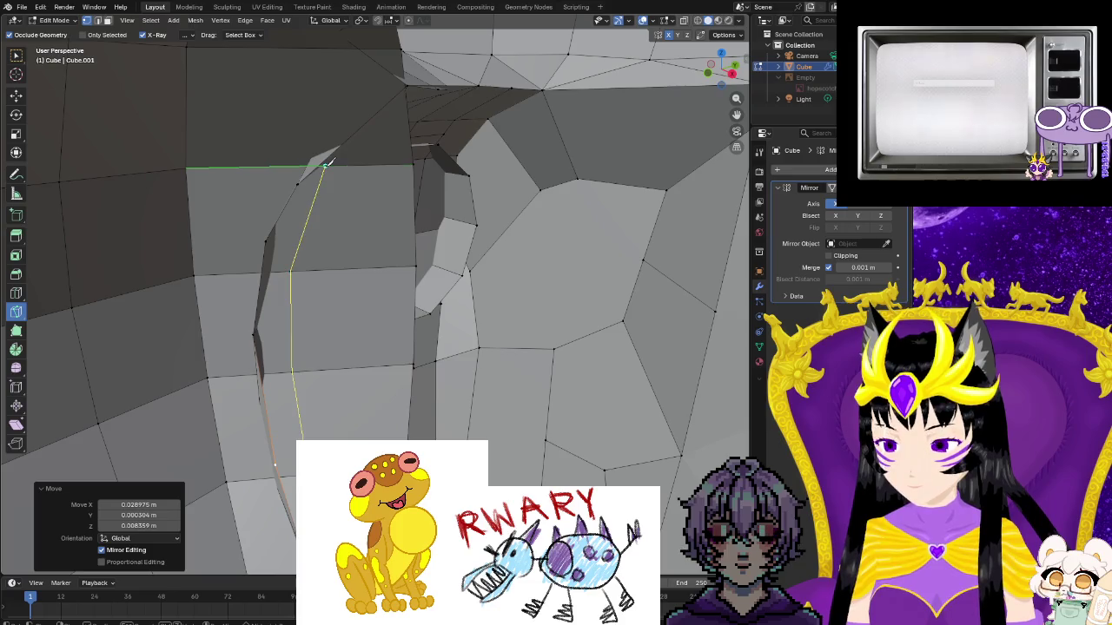
click(407, 103)
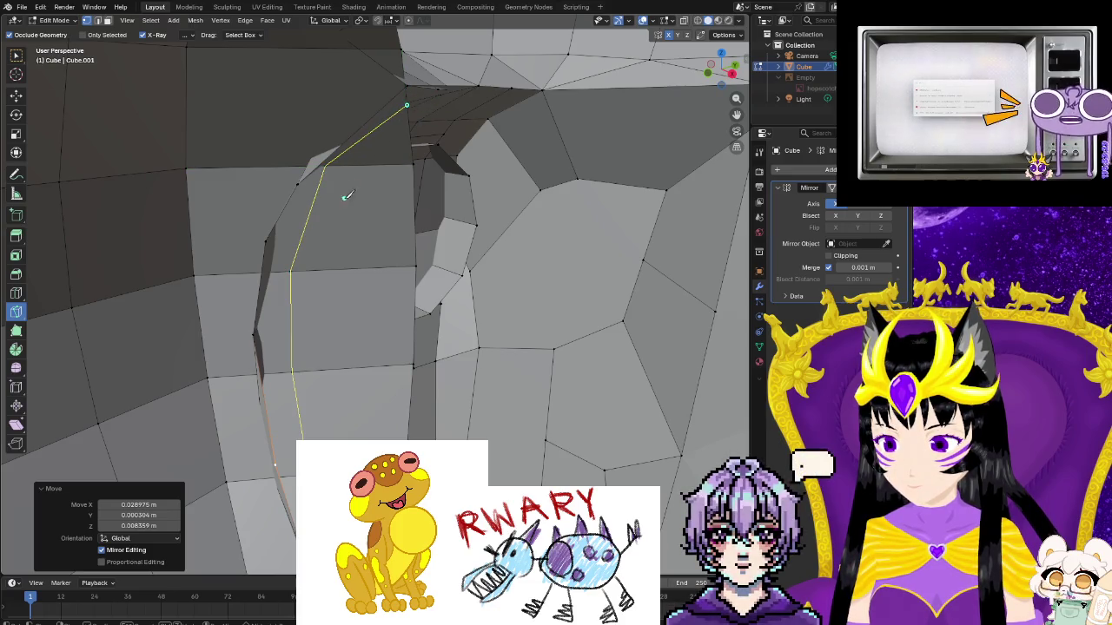
key(Return)
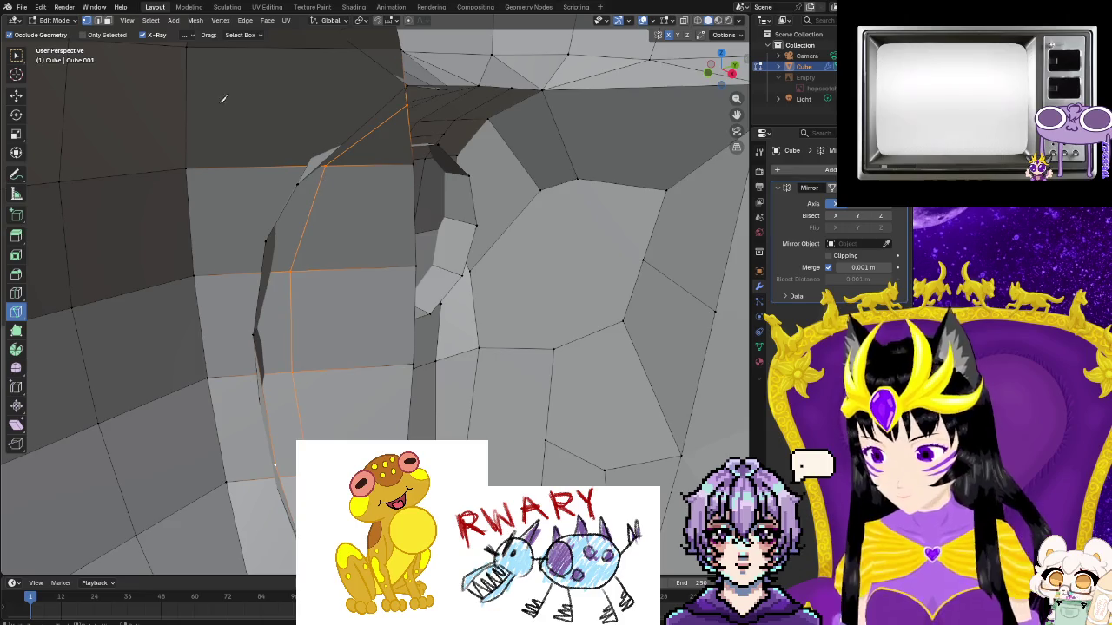
Select the strip of faces beside the cut, including the bottom triangle, and delete them to open a hole
click(107, 20)
click(382, 144)
shift+click(351, 217)
shift+click(352, 317)
shift+click(356, 399)
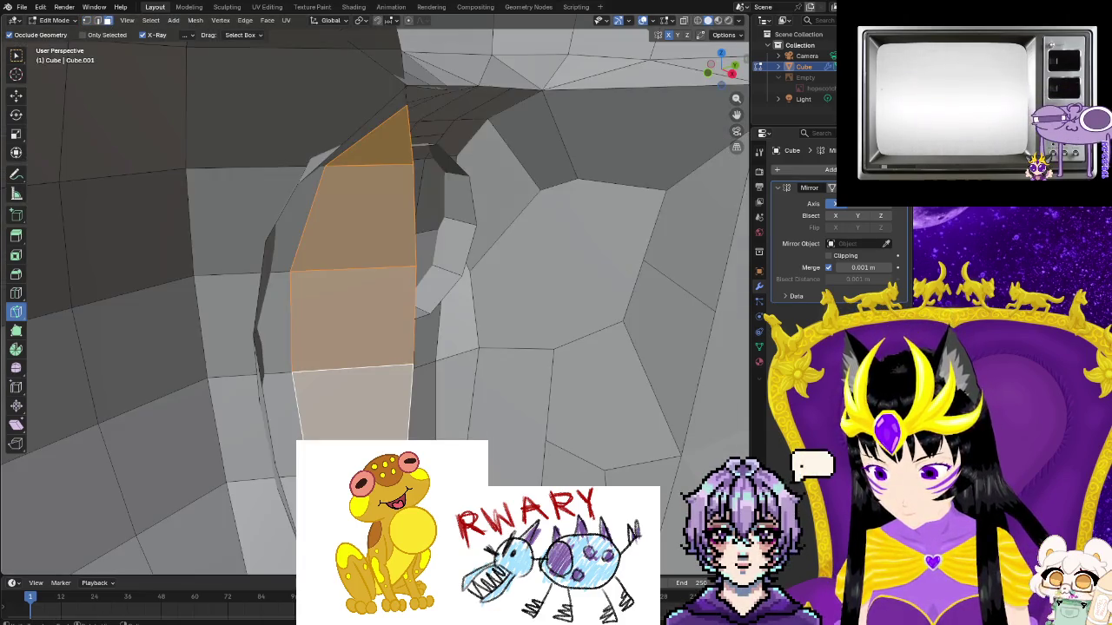
middle_drag(373, 330, 388, 348)
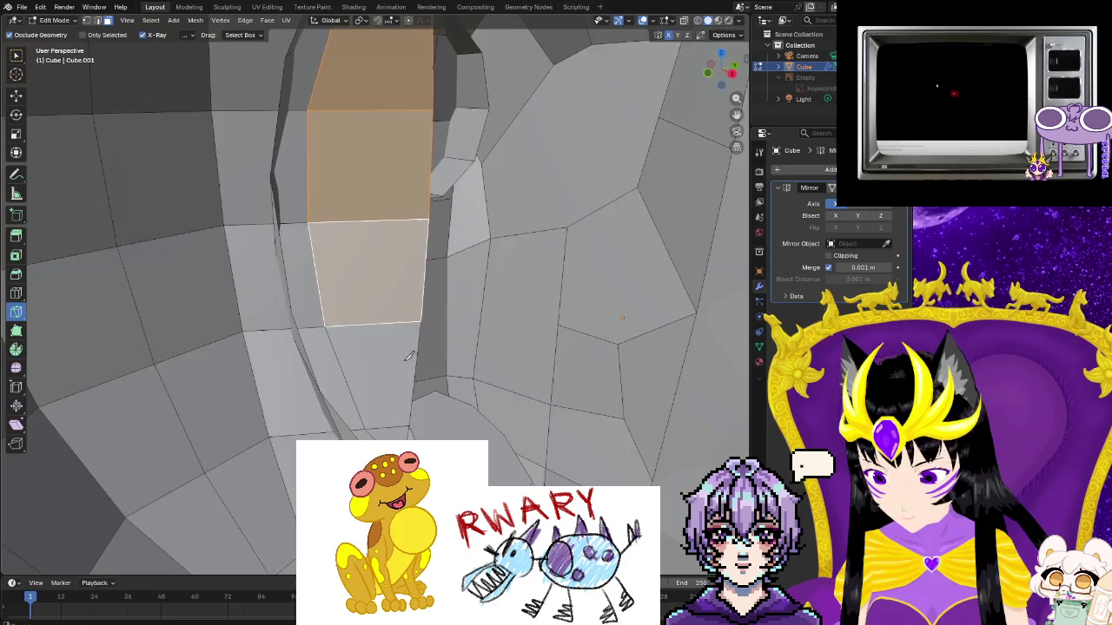
ctrl+click(382, 425)
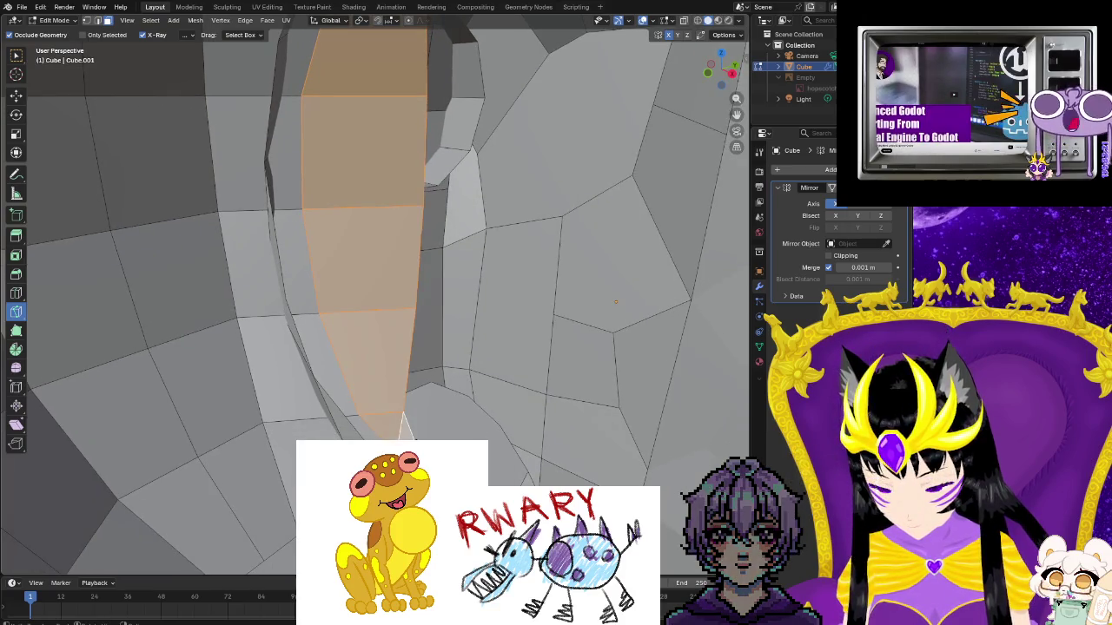
key(x)
click(373, 286)
mouse_move(374, 287)
middle_down()
mouse_move(418, 438)
mouse_move(165, 506)
mouse_move(485, 298)
mouse_move(410, 355)
mouse_move(459, 365)
mouse_move(480, 330)
mouse_move(470, 388)
middle_up()
scroll(462, 394, up, 2)
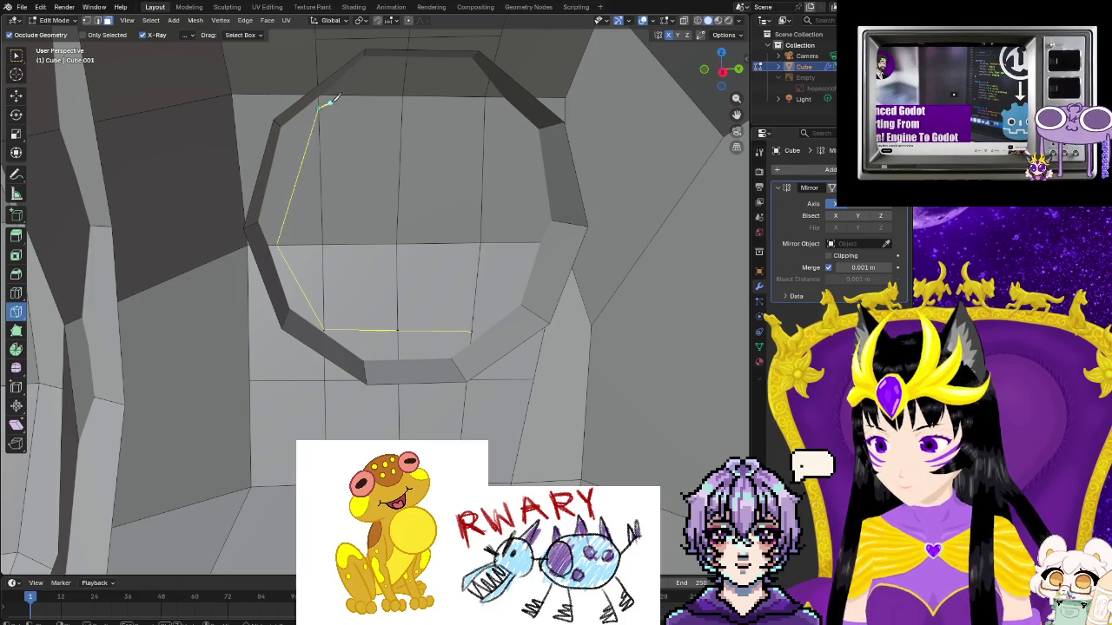
Knife across the ring's top edge, then delete the inner faces and small top triangle of the opening
click(405, 66)
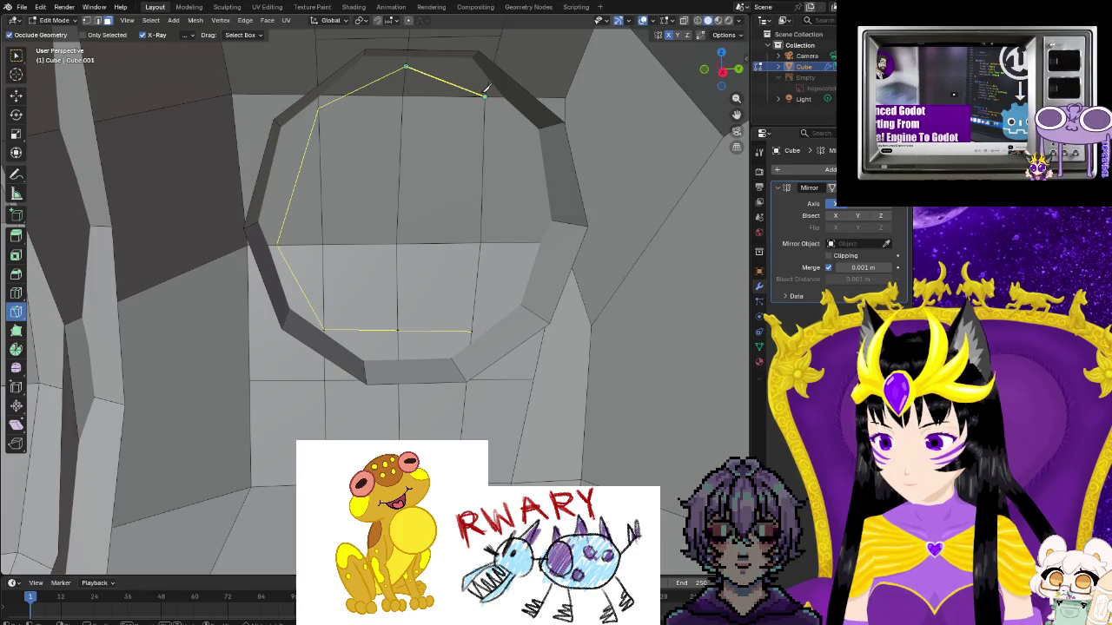
click(484, 94)
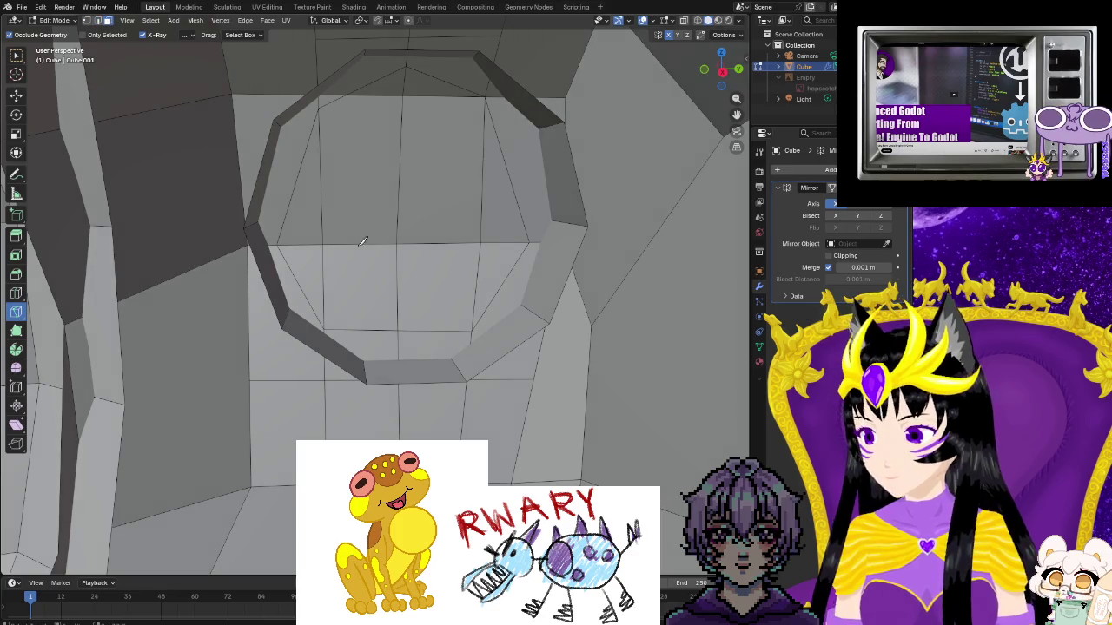
shift+click(374, 278)
ctrl+click(439, 173)
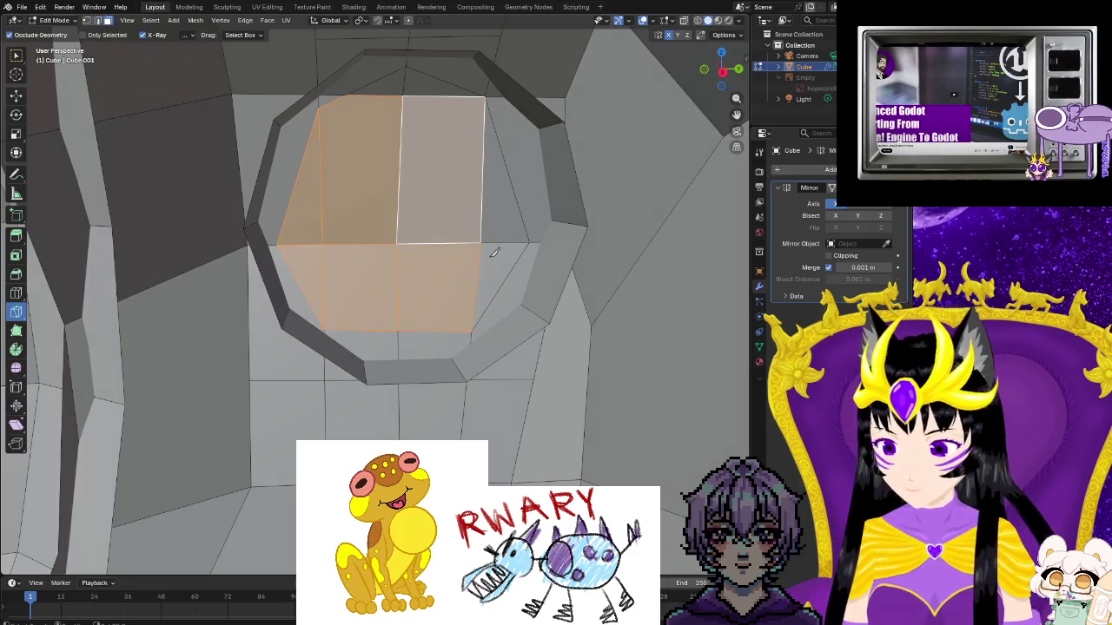
shift+click(418, 80)
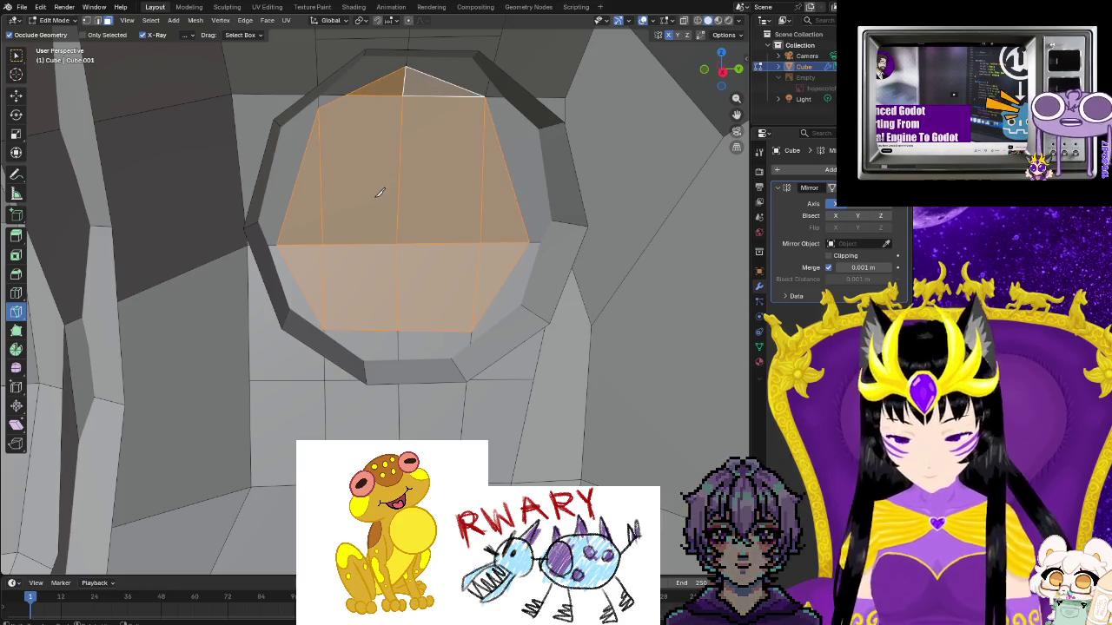
key(ctrl+f)
click(356, 222)
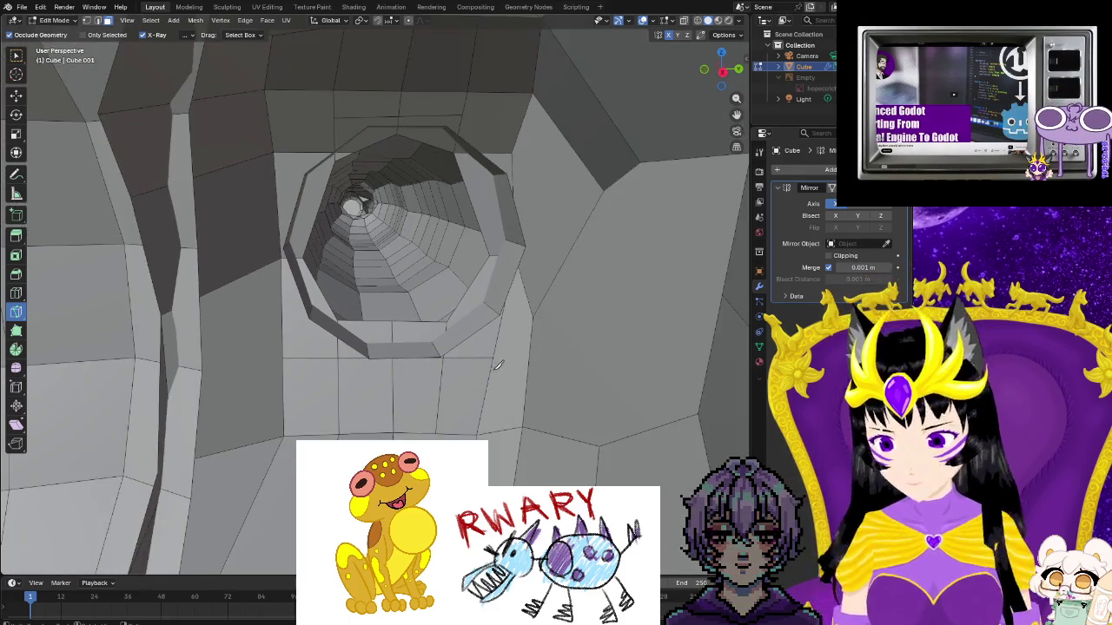
mouse_move(379, 298)
middle_down()
mouse_move(331, 385)
mouse_move(389, 398)
mouse_move(314, 400)
mouse_move(503, 380)
mouse_move(489, 390)
middle_up()
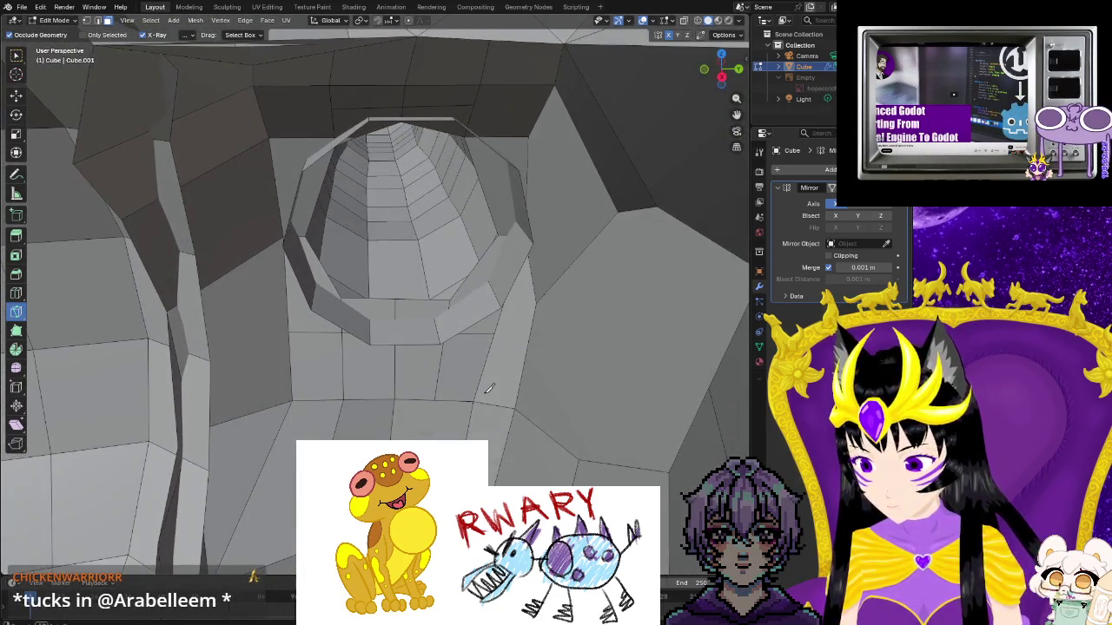
click(697, 20)
middle_drag(452, 305, 313, 330)
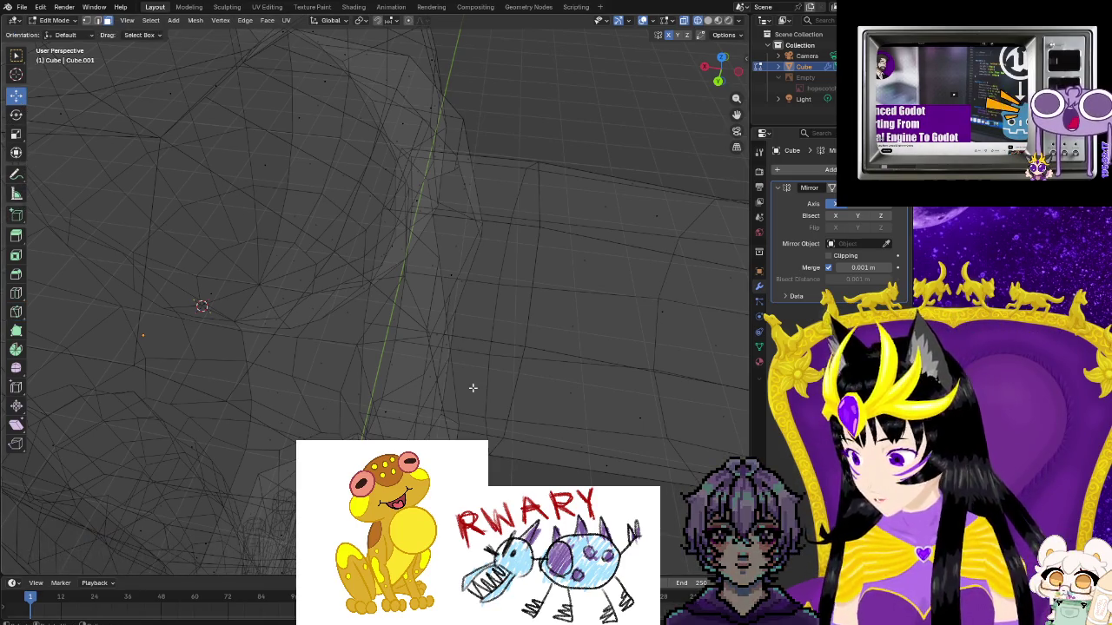
middle_drag(490, 195, 408, 423)
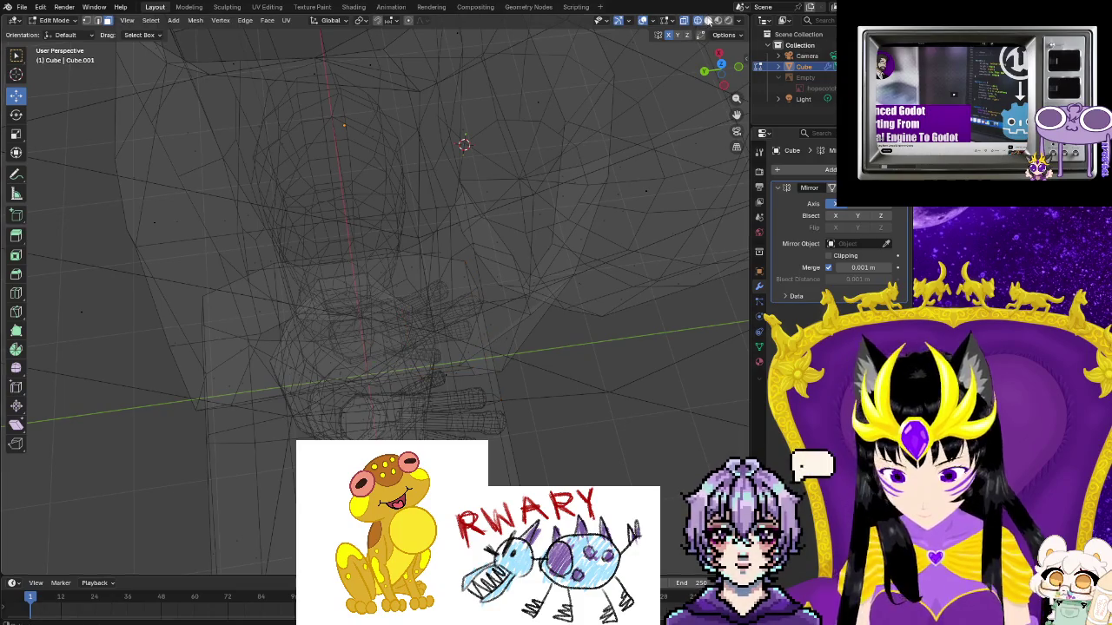
key(shift+z)
key(KP_Decimal)
scroll(463, 371, up, 2)
middle_drag(463, 371, 465, 402)
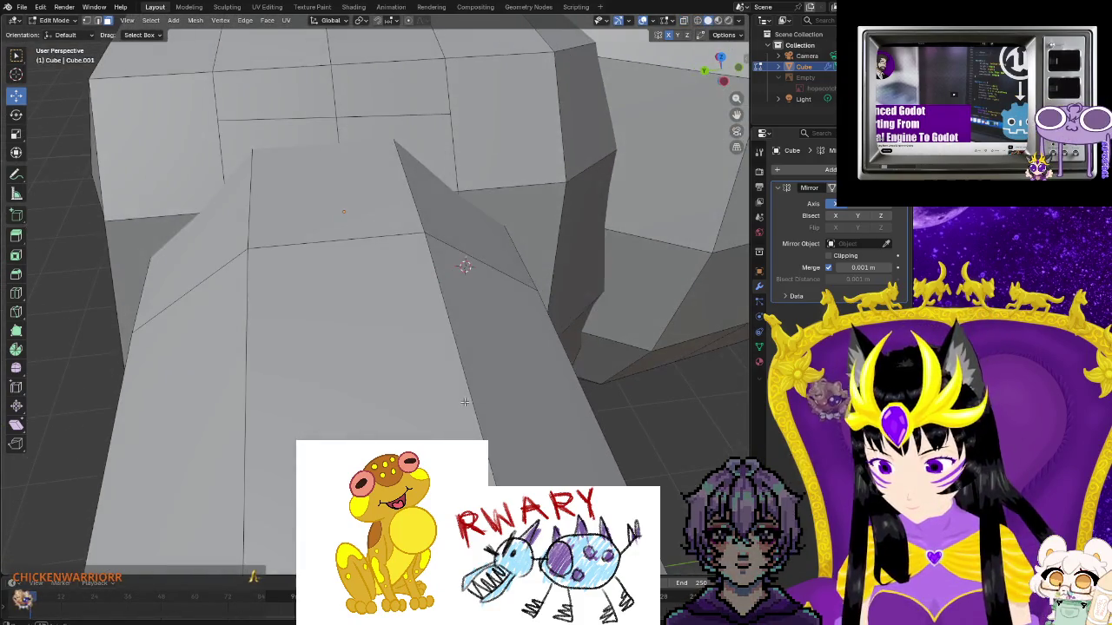
click(452, 231)
middle_drag(459, 263, 491, 294)
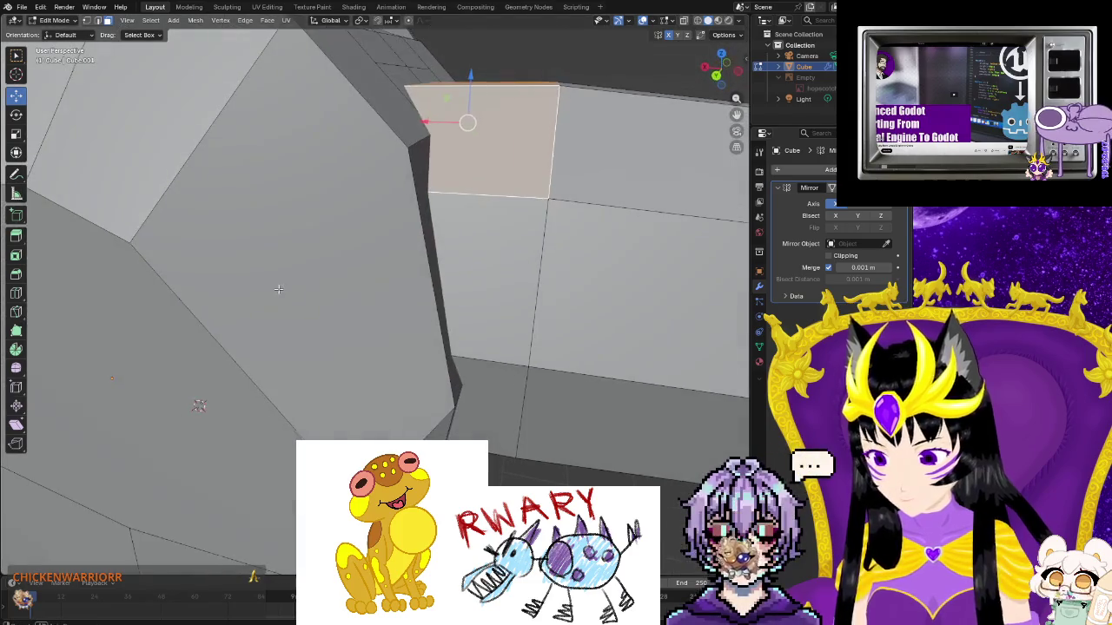
Select the ring of faces around the tube opening: rim, bottom, left, top and upper faces
shift+click(491, 294)
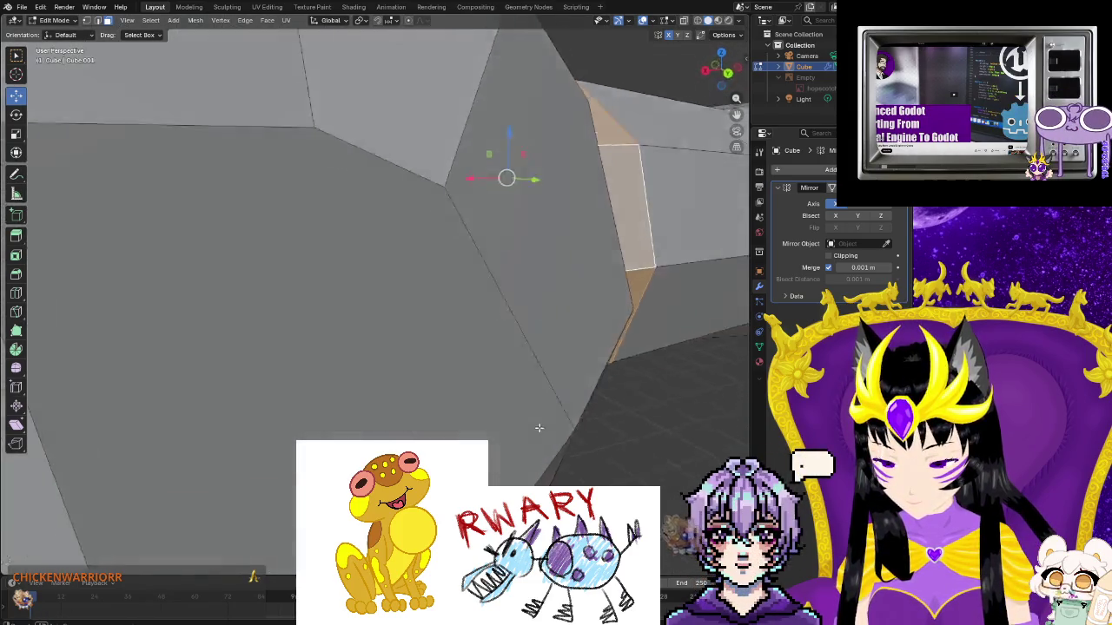
middle_drag(484, 441, 451, 345)
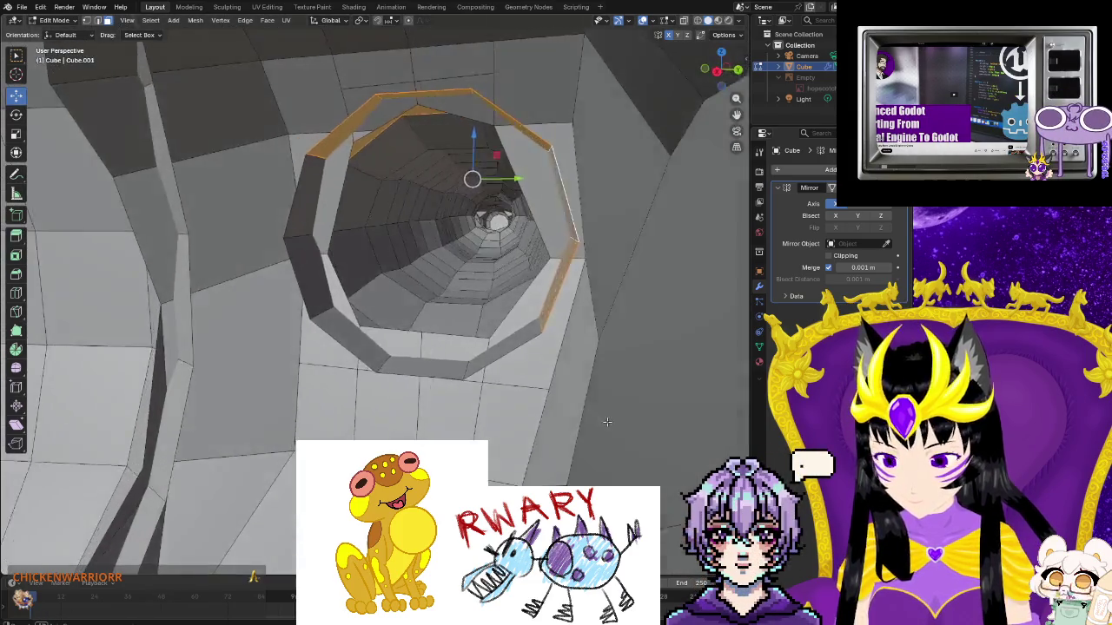
shift+click(453, 344)
shift+click(397, 356)
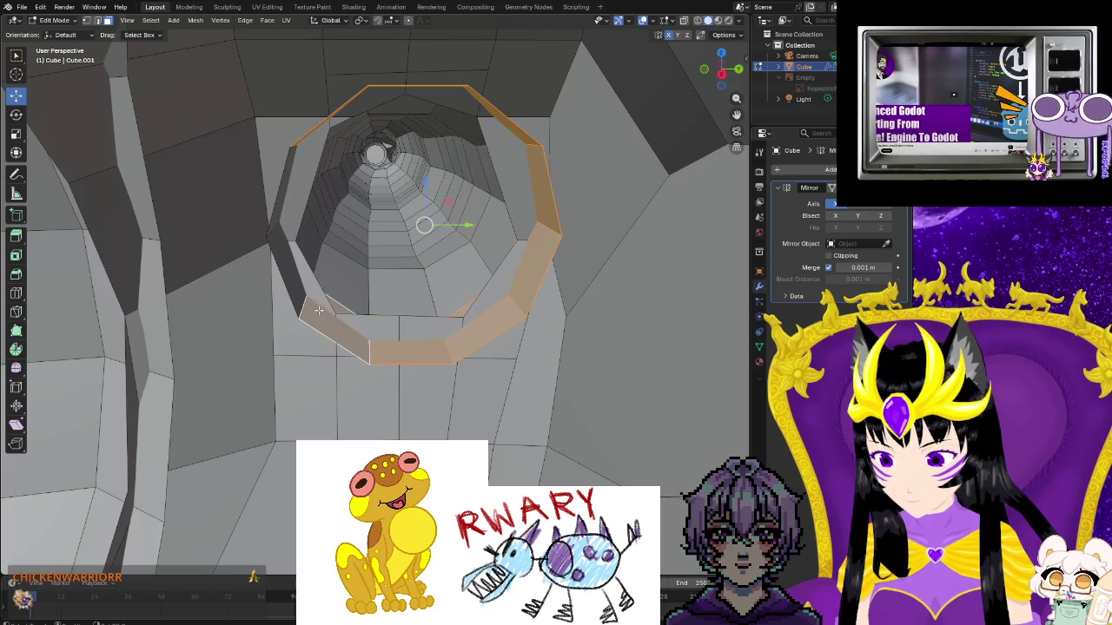
shift+click(280, 215)
shift+click(300, 304)
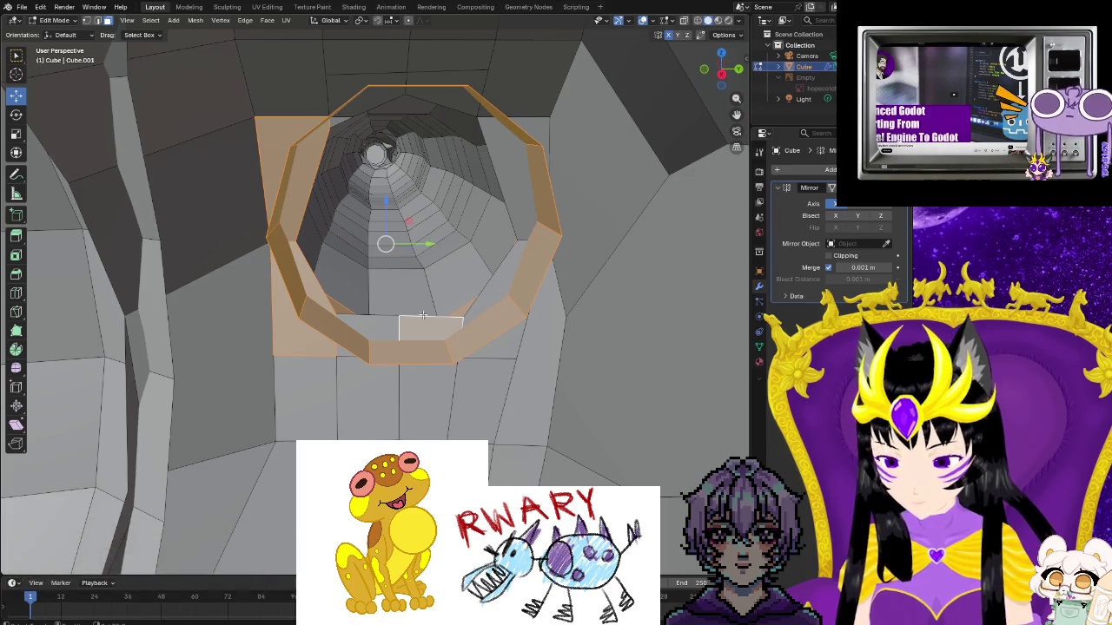
shift+click(469, 111)
shift+click(482, 107)
shift+click(354, 106)
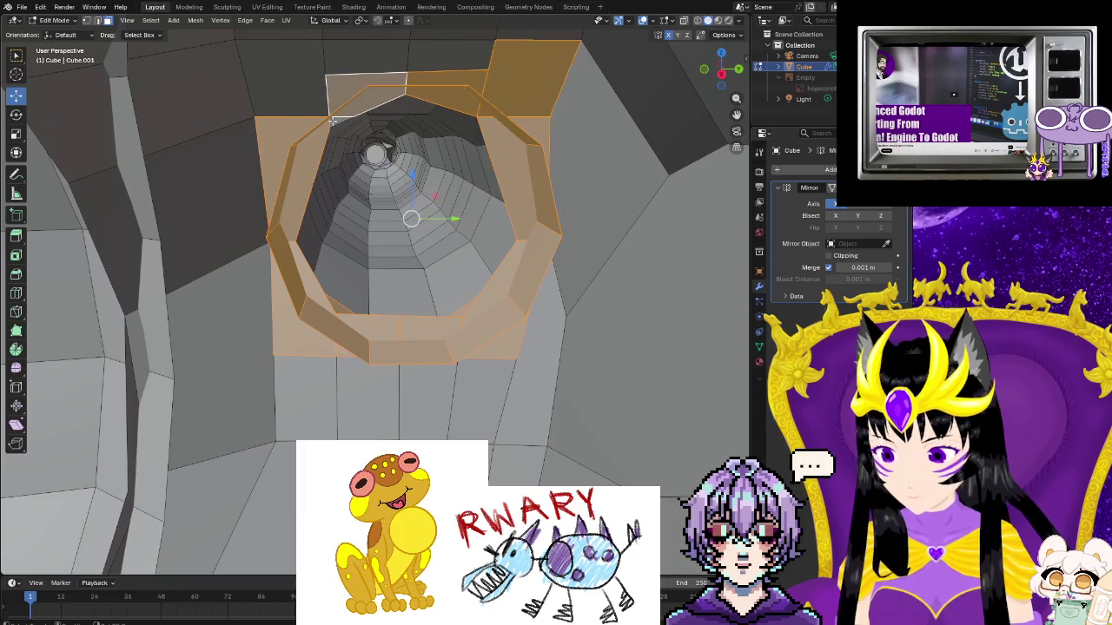
shift+click(312, 109)
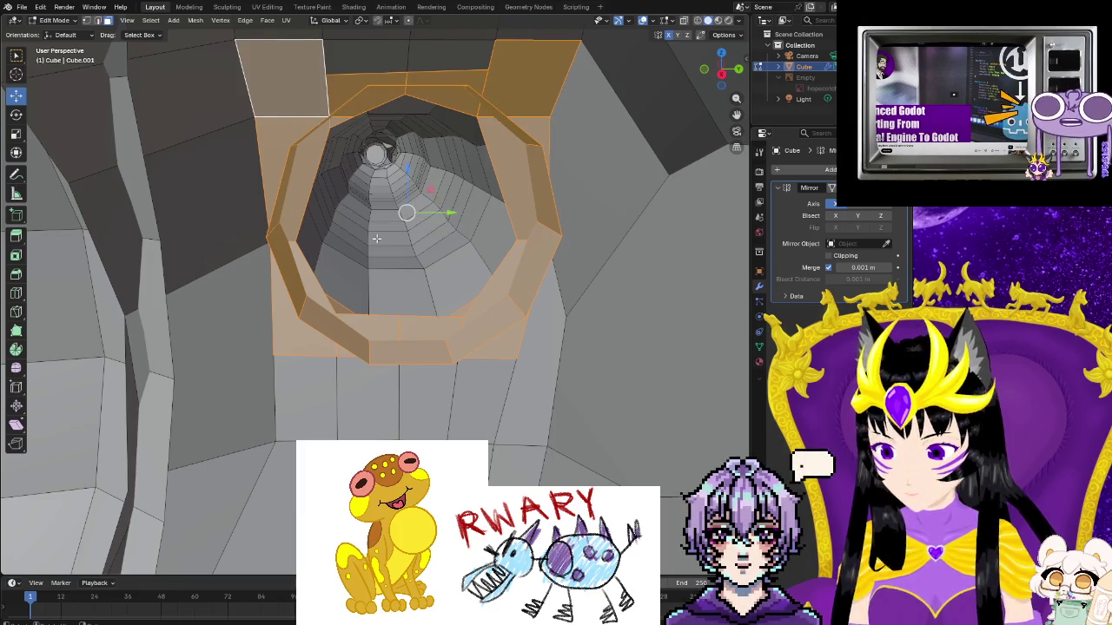
Run Bridge Edge Loops from F3 search on the selection, then deselect the bridged faces
key(F3)
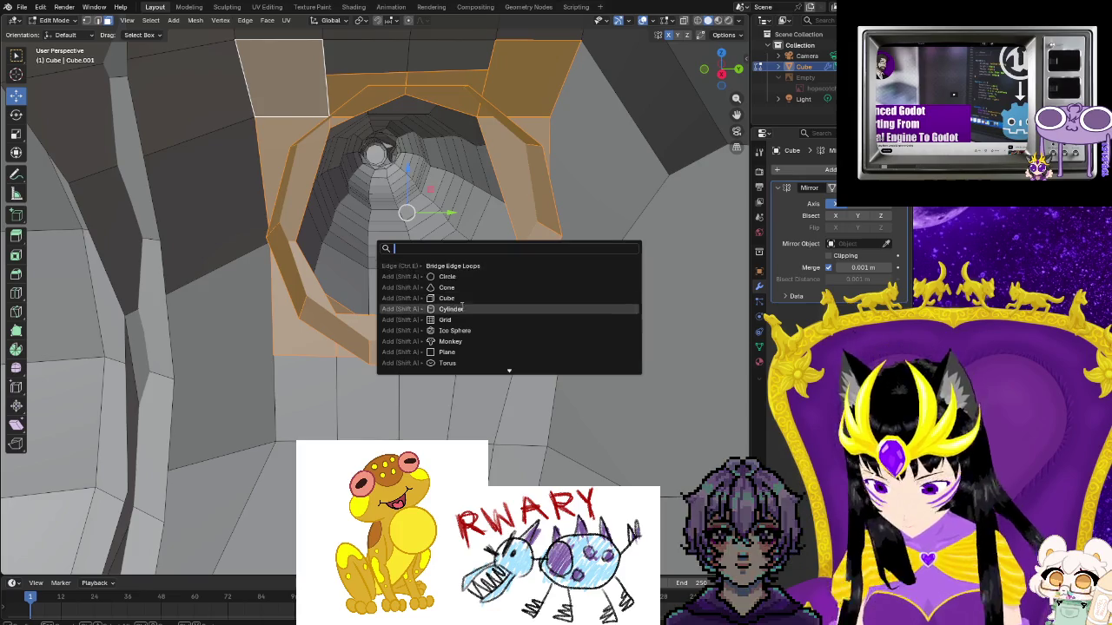
click(472, 267)
click(452, 272)
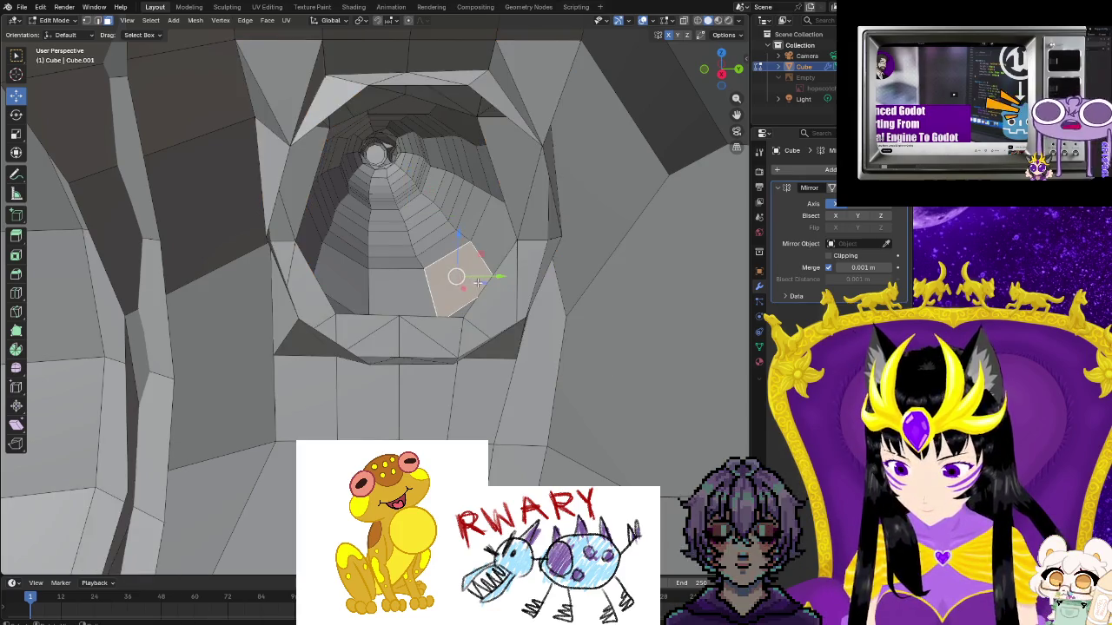
scroll(422, 293, up, 6)
middle_drag(313, 299, 350, 277)
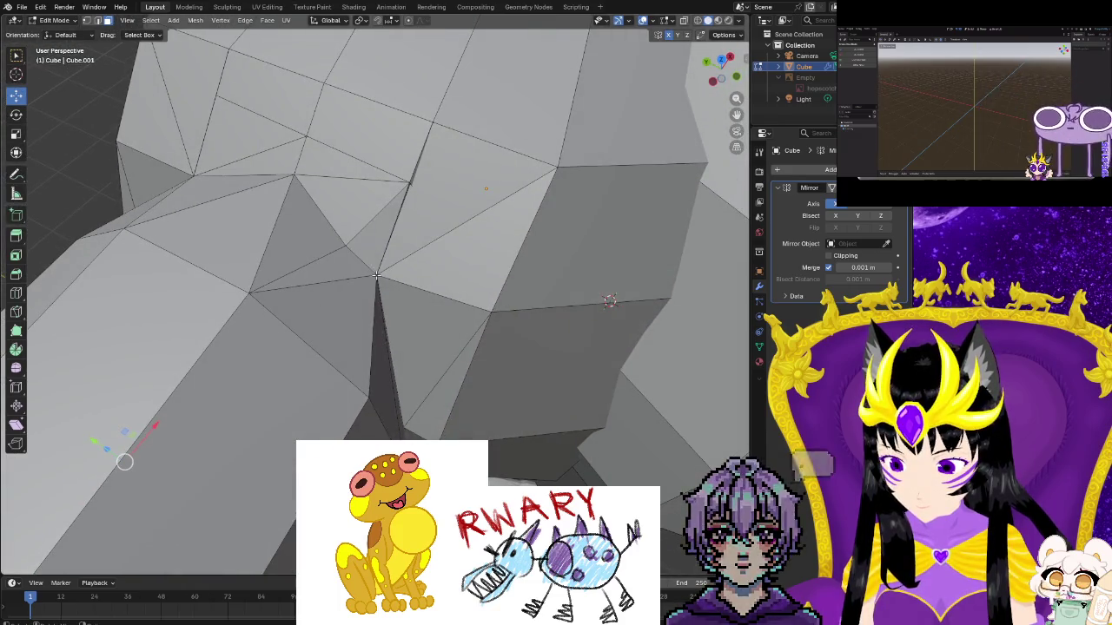
Grow a selection from the shoulder triangle and reposition several shoulder vertices to smooth the surface
click(376, 278)
key(ctrl+KP_Add)
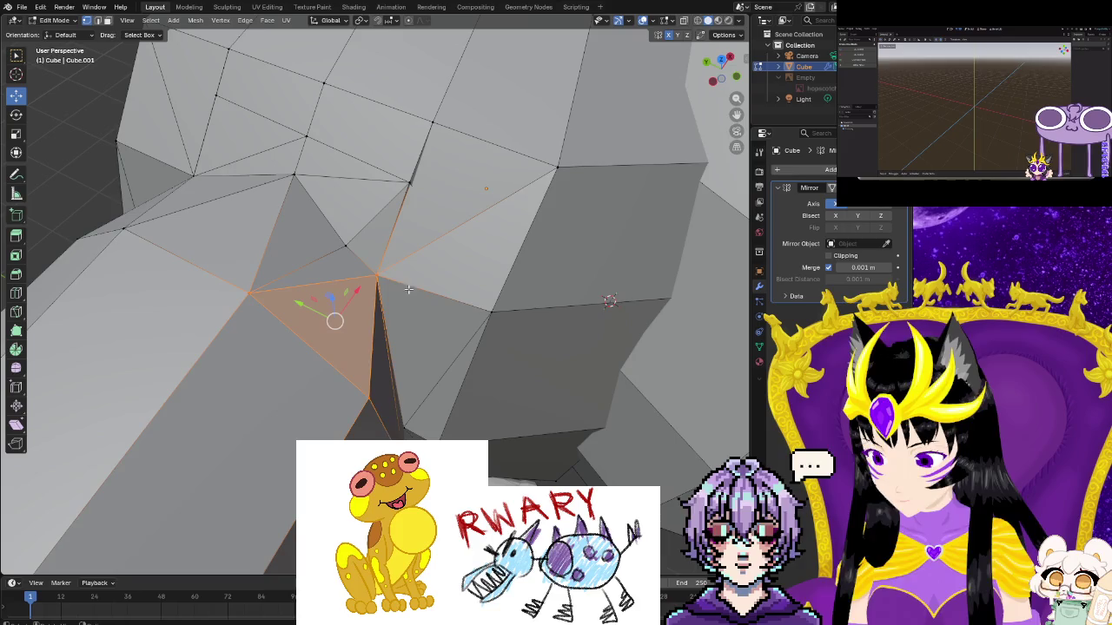
click(377, 274)
drag(377, 274, 420, 290)
drag(345, 245, 334, 237)
drag(407, 181, 377, 154)
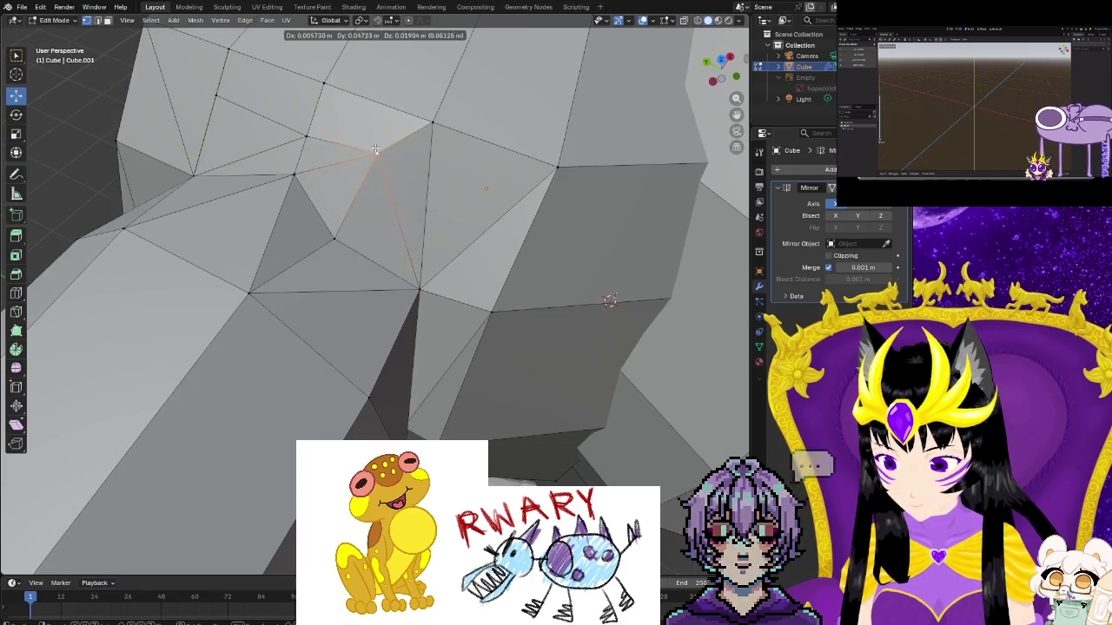
drag(282, 182, 252, 202)
drag(305, 136, 303, 130)
drag(193, 176, 162, 155)
middle_drag(165, 155, 274, 190)
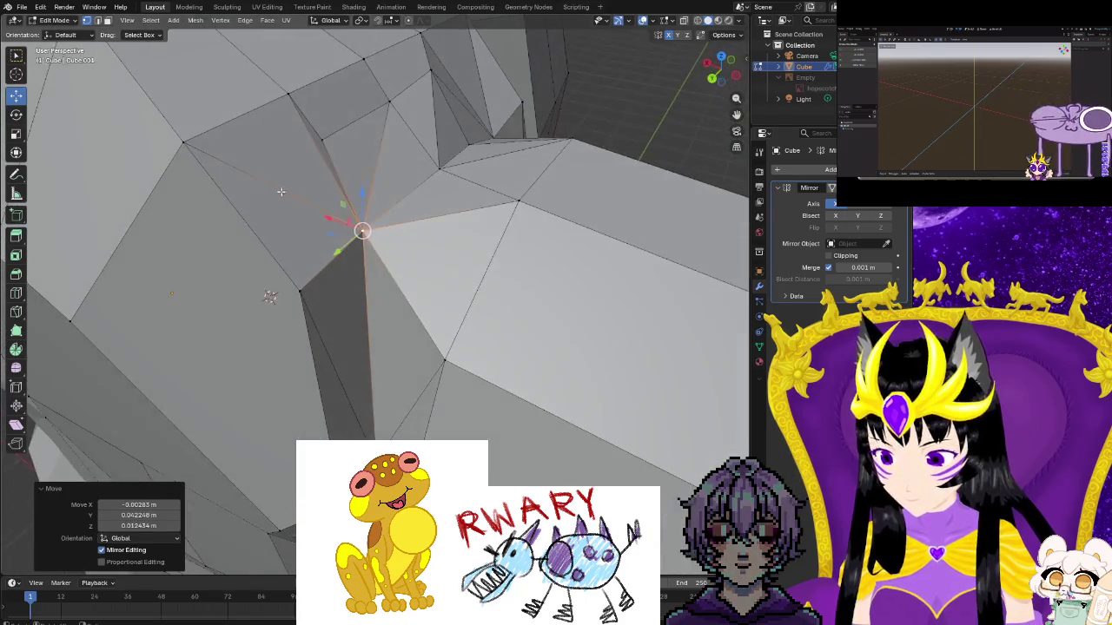
drag(361, 230, 363, 239)
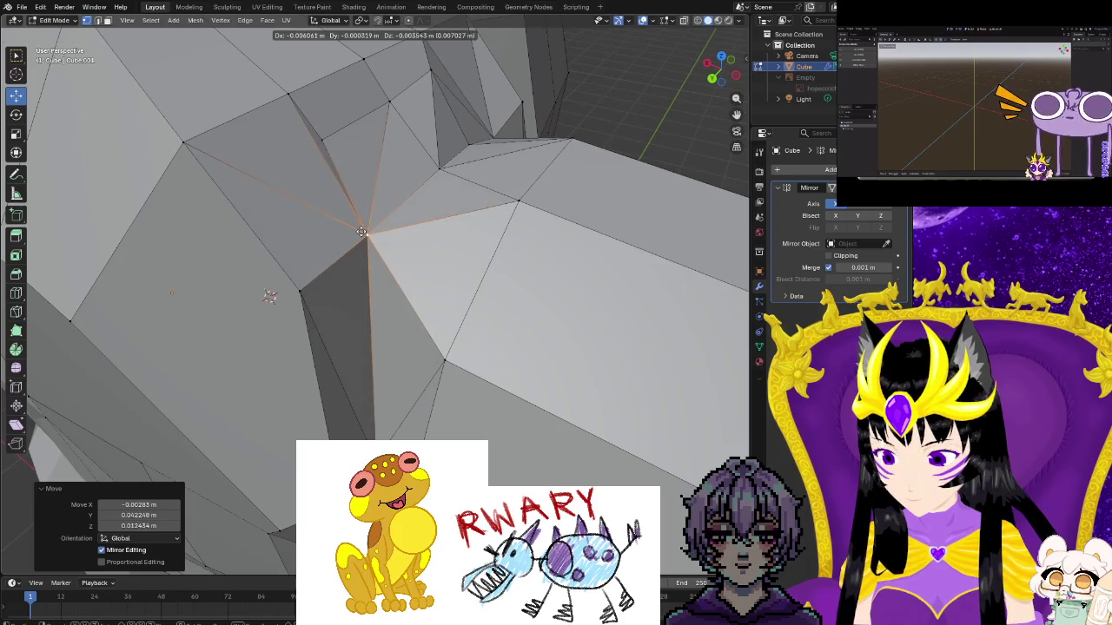
Move a nearby vertex, dissolve a stray vertex, and shift another shoulder vertex left
click(320, 137)
drag(319, 136, 346, 127)
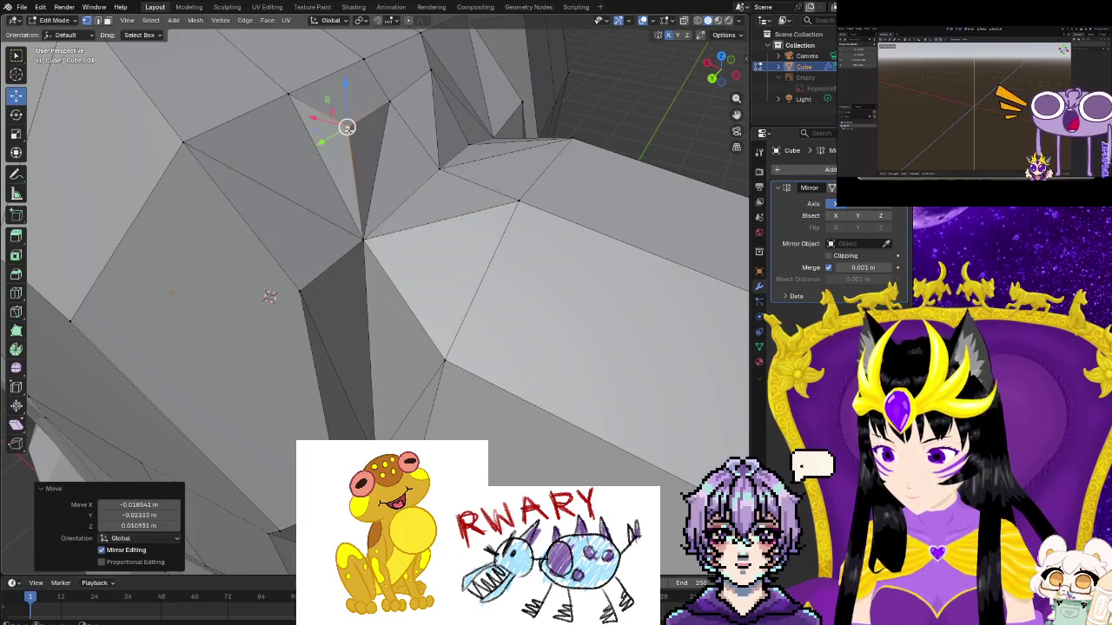
right_click(319, 294)
click(318, 311)
click(298, 293)
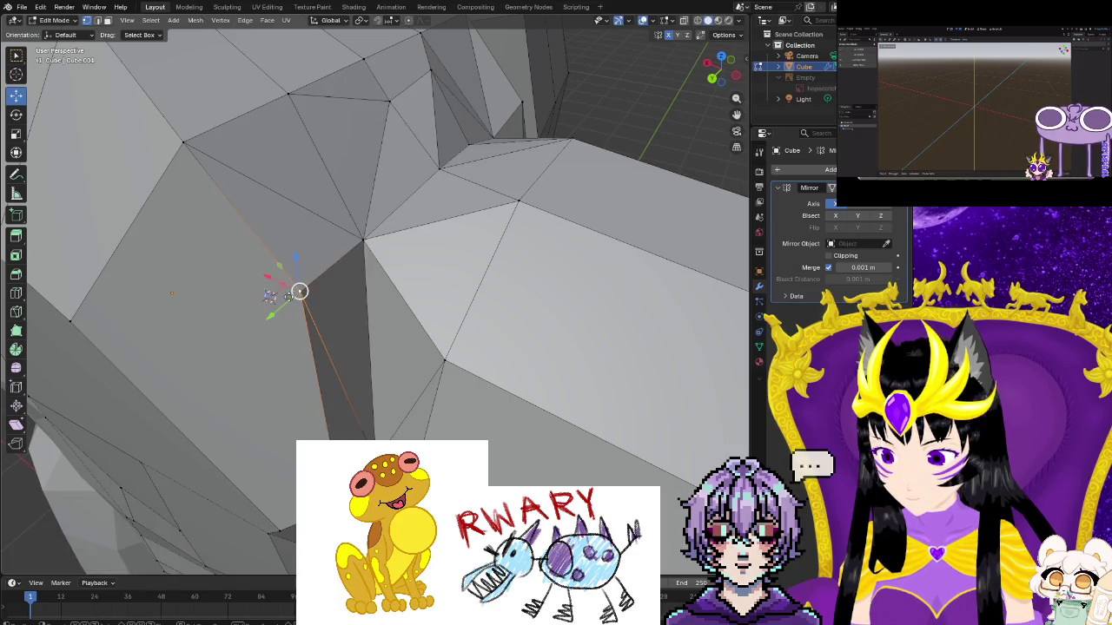
drag(298, 293, 259, 296)
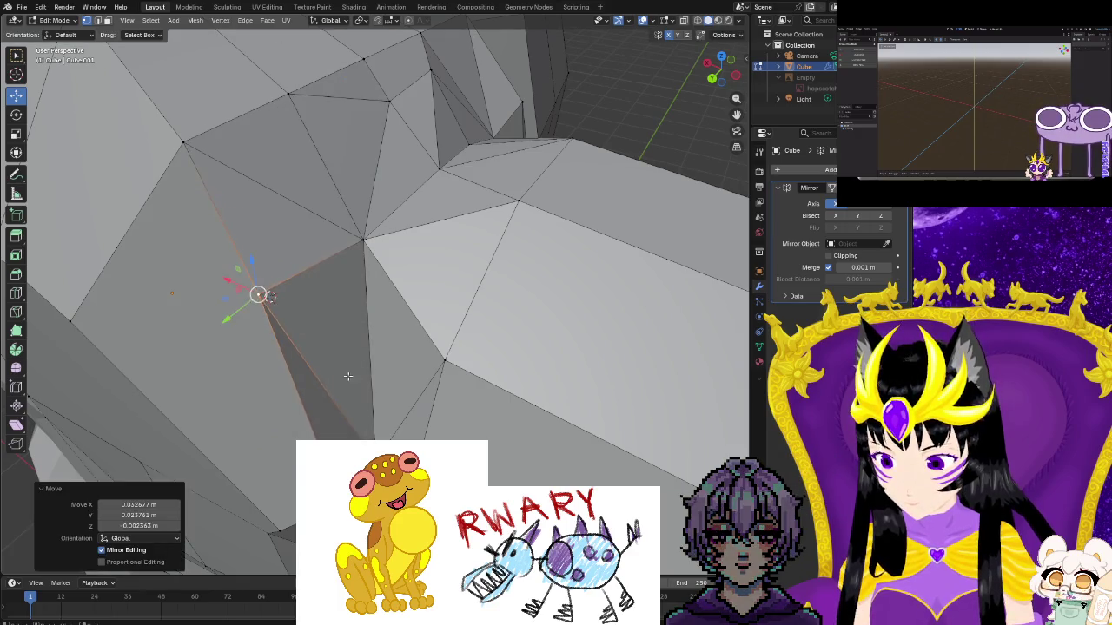
Adjust vertices near the armpit, undoing bad moves, and finally shift one down and right
middle_drag(347, 376, 339, 260)
click(341, 246)
drag(341, 246, 337, 280)
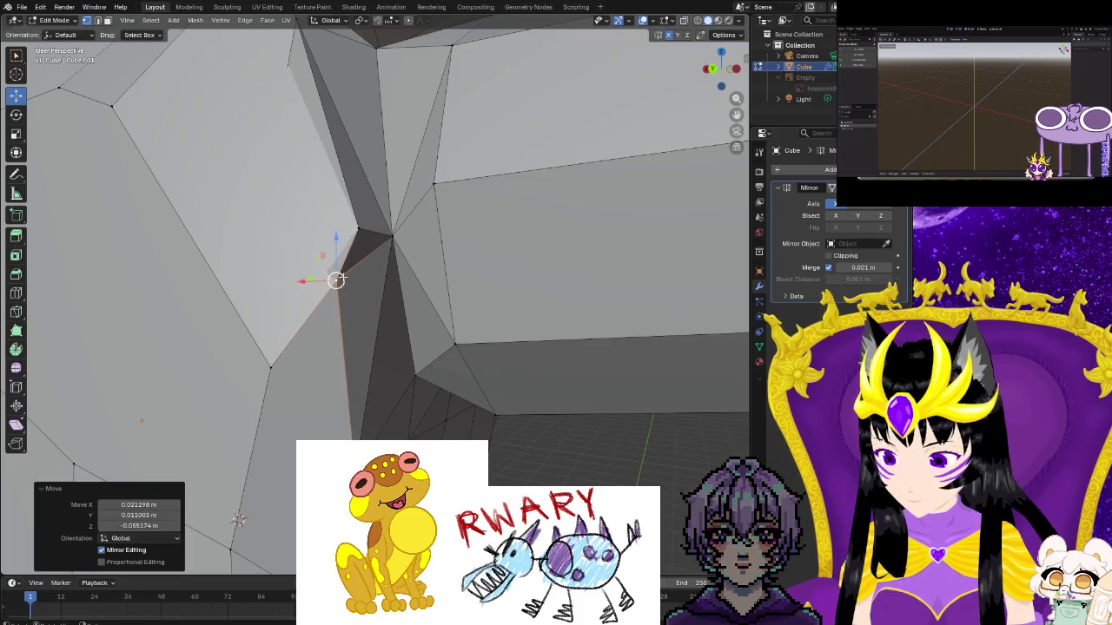
key(ctrl+z)
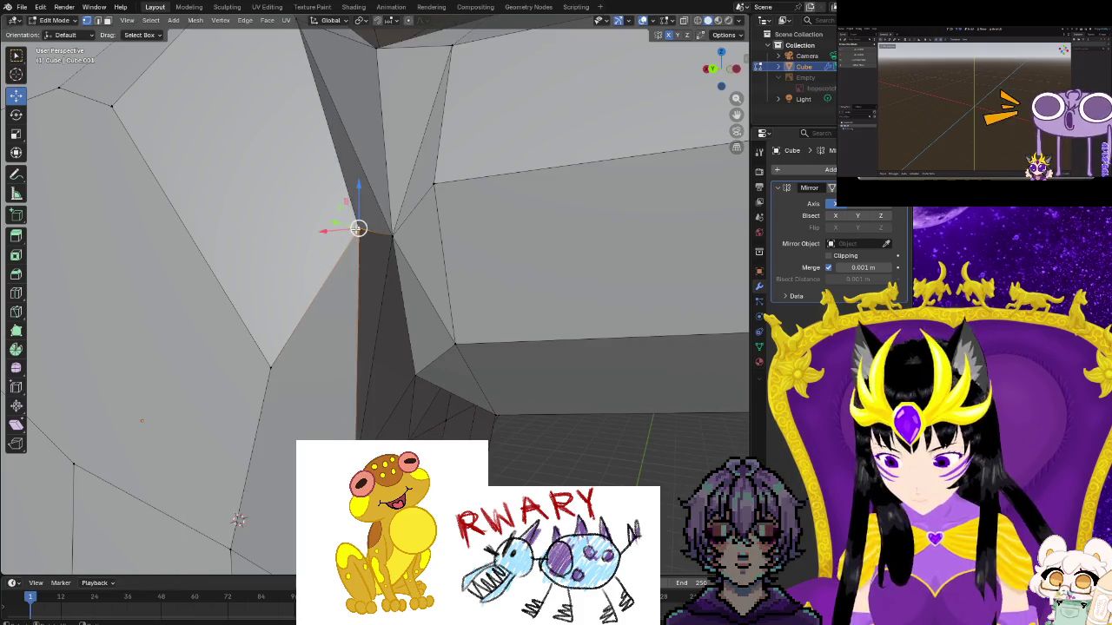
right_click(356, 228)
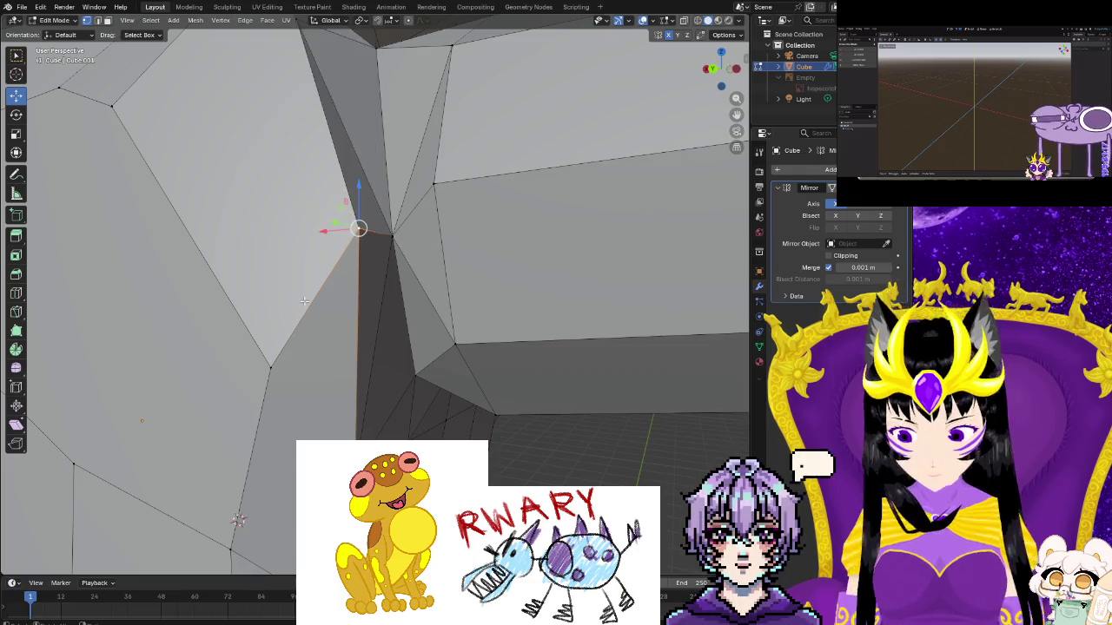
middle_drag(304, 300, 278, 261)
drag(273, 235, 280, 257)
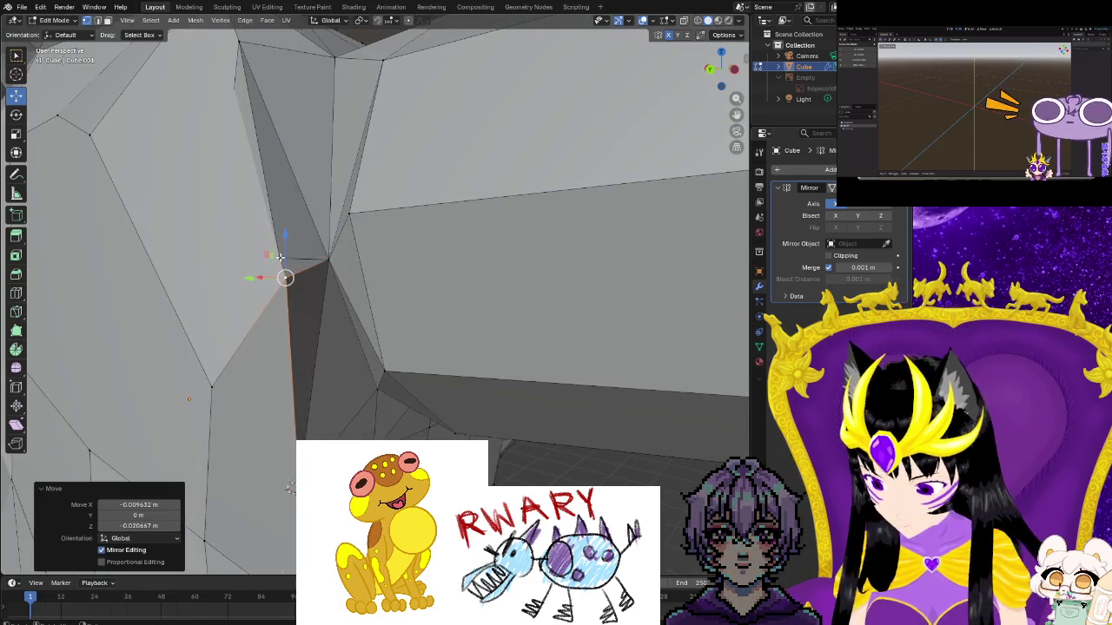
key(ctrl+z)
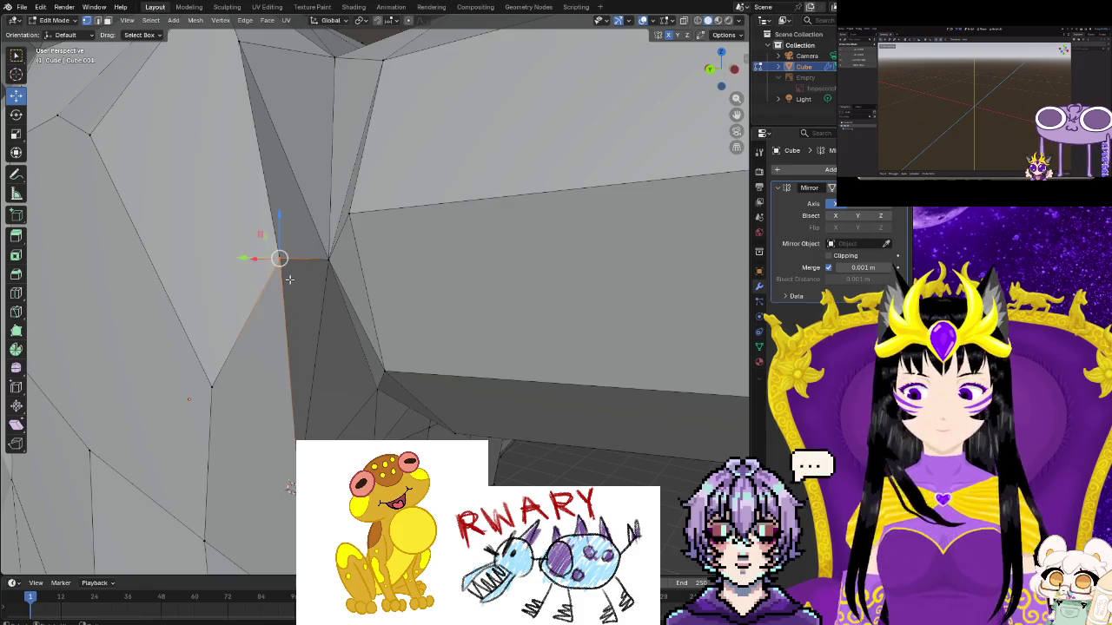
right_click(290, 279)
middle_drag(265, 308, 468, 370)
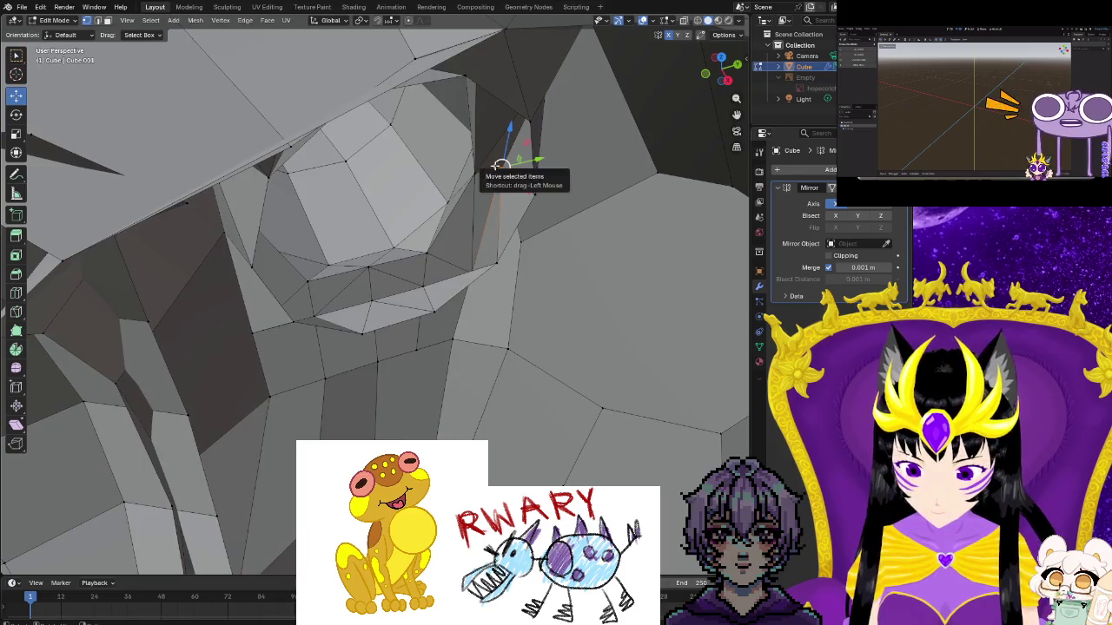
mouse_move(501, 167)
mouse_down()
mouse_move(515, 195)
mouse_move(492, 223)
mouse_up()
mouse_move(492, 222)
middle_down()
mouse_move(447, 287)
mouse_move(481, 251)
middle_up()
Turn on X-ray and move the selected vertex along the X axis
key(alt+z)
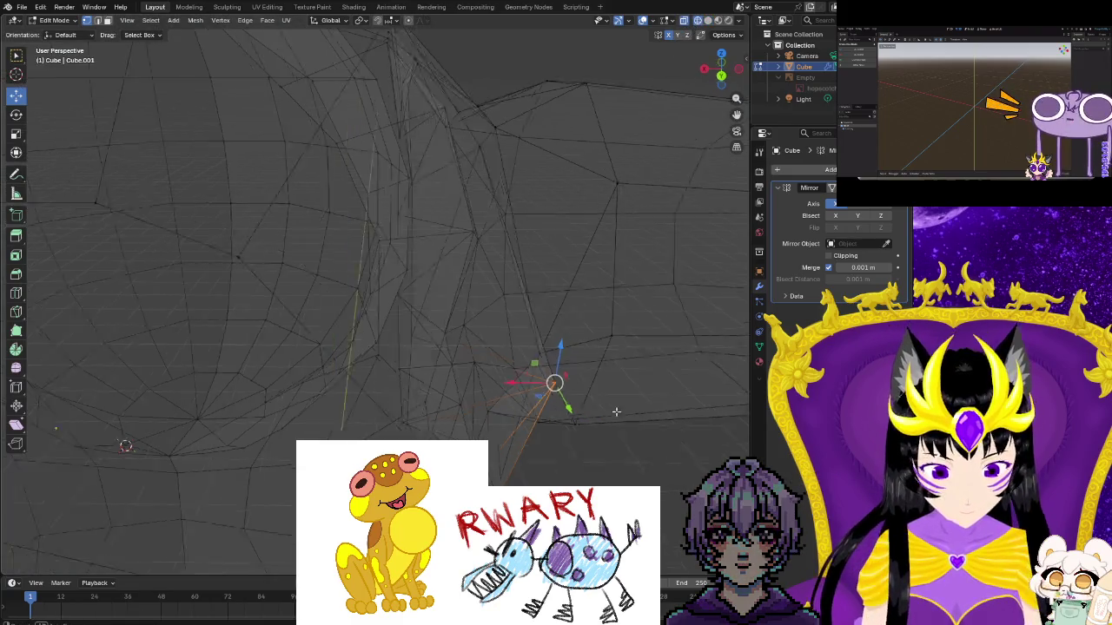
middle_drag(618, 413, 591, 399)
key(g)
key(x)
click(438, 297)
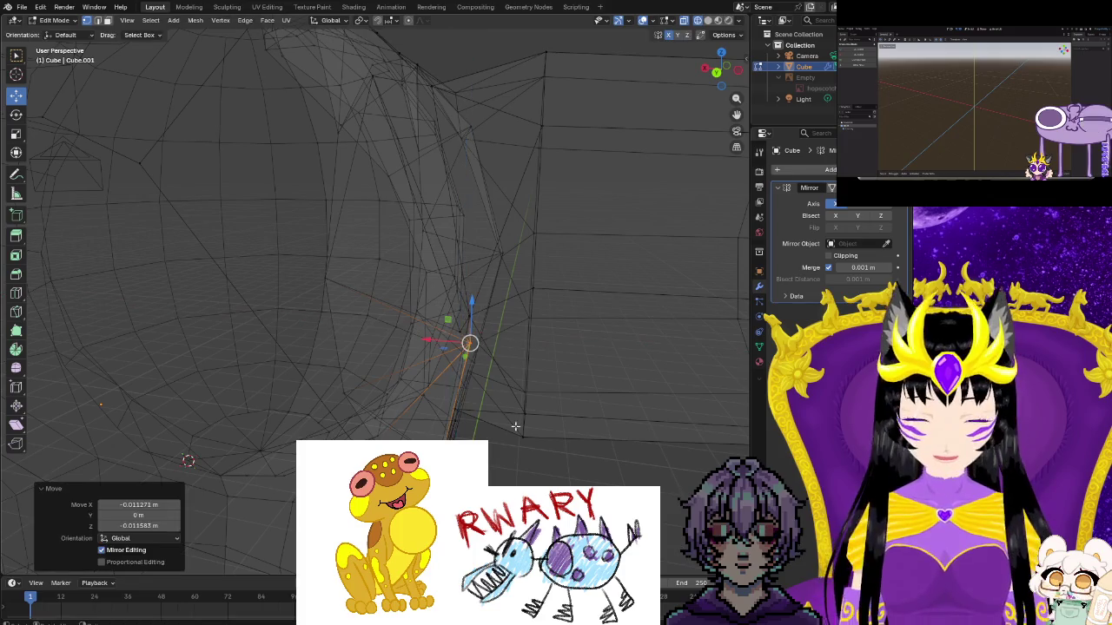
key(alt+a)
middle_drag(438, 297, 265, 440)
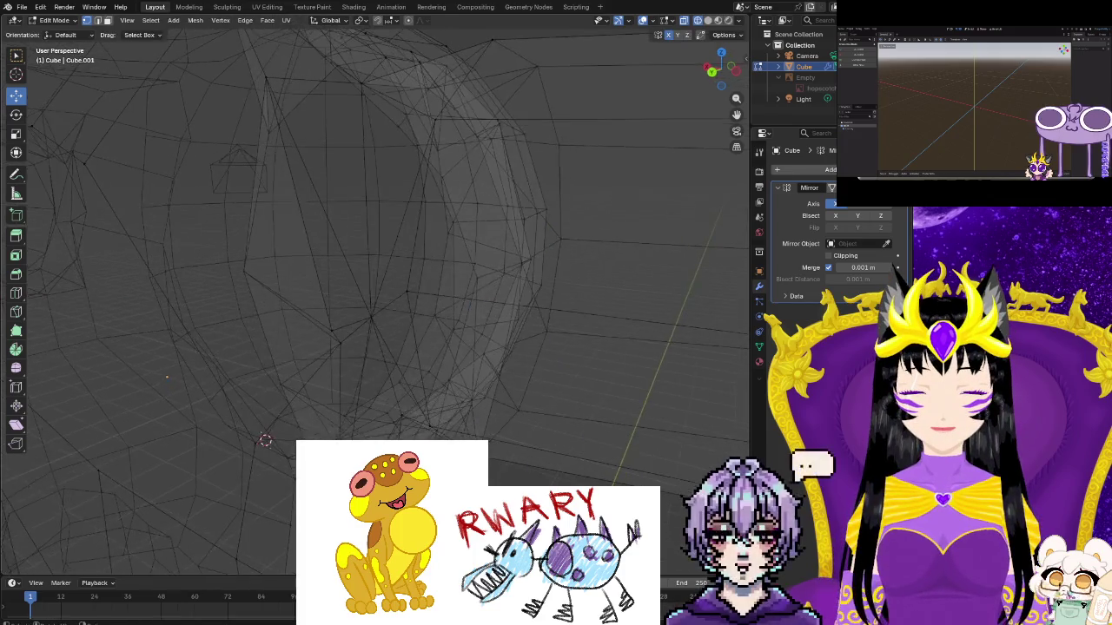
Merge the two stray armpit vertices at their centre, then return to Solid shading
click(339, 344)
click(243, 271)
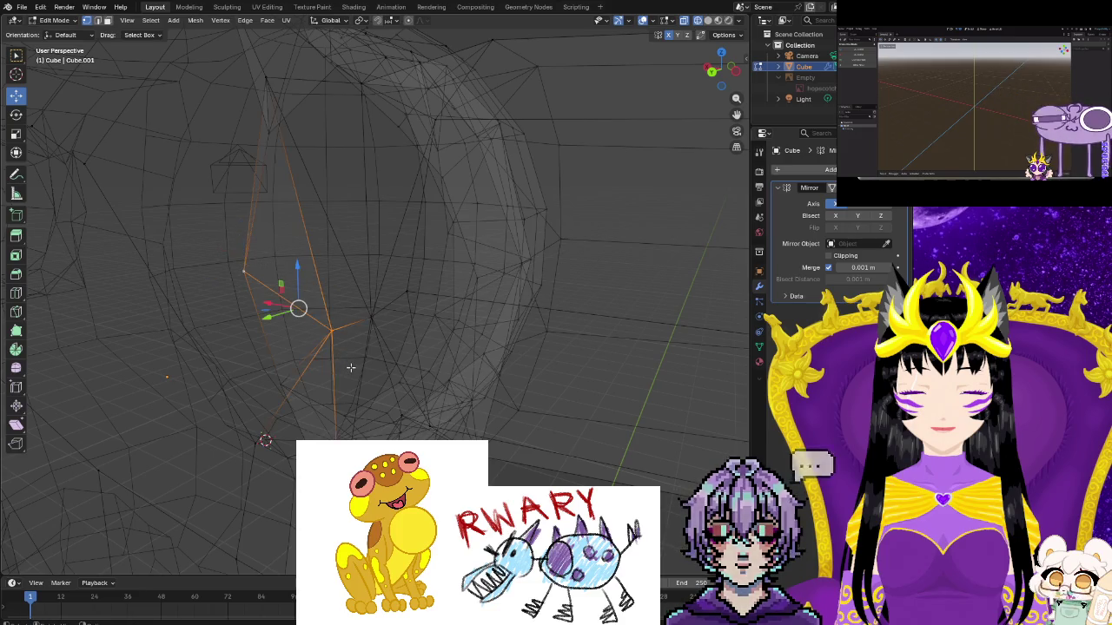
mouse_move(312, 365)
middle_down()
mouse_move(342, 376)
mouse_move(436, 366)
middle_up()
right_click(456, 358)
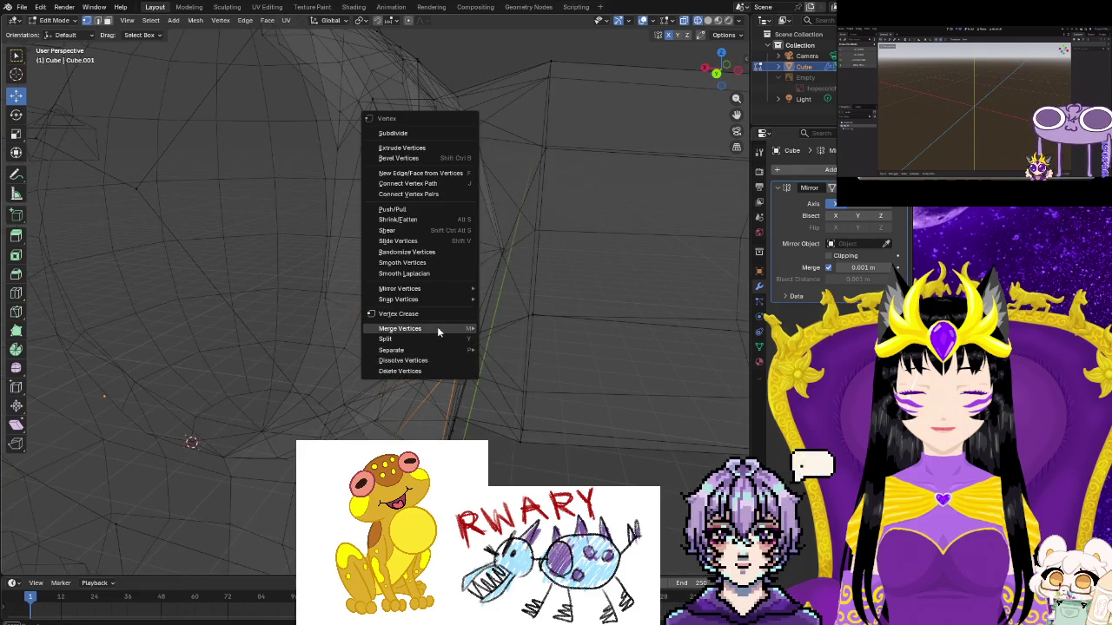
click(504, 326)
click(495, 457)
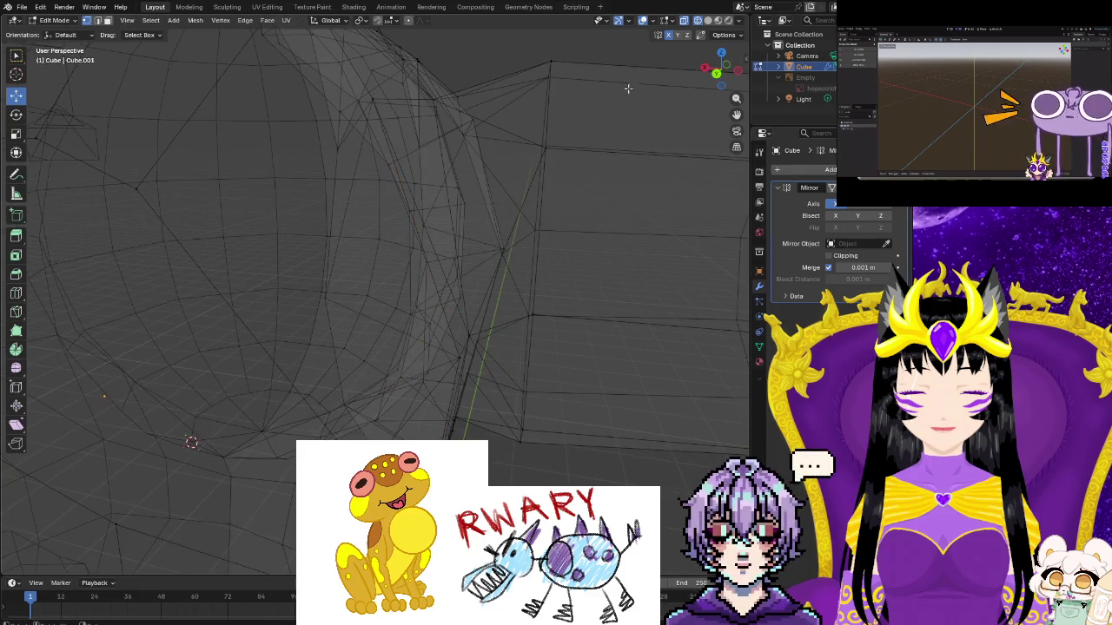
click(708, 21)
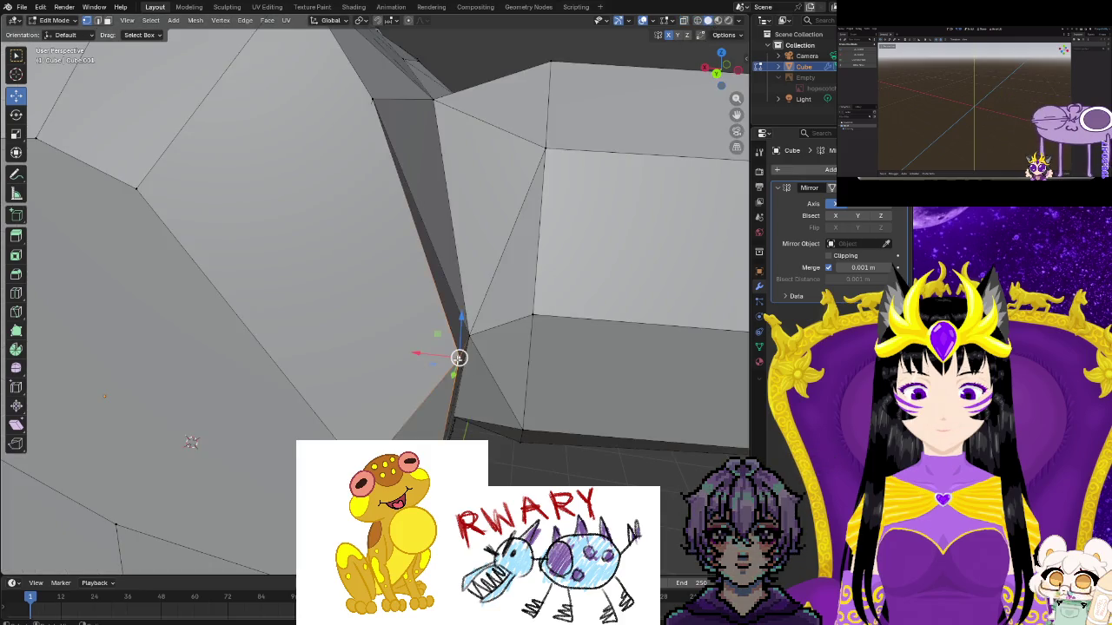
Reposition shoulder-edge vertices, moving one down-left and raising a dark face's corner vertex
drag(458, 357, 419, 357)
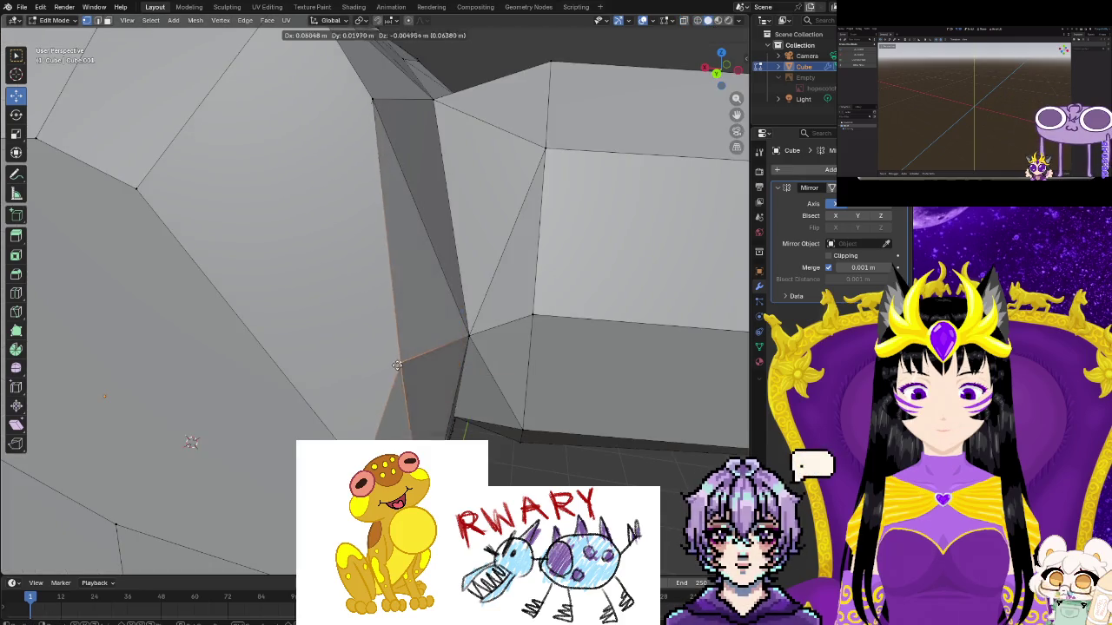
key(alt+a)
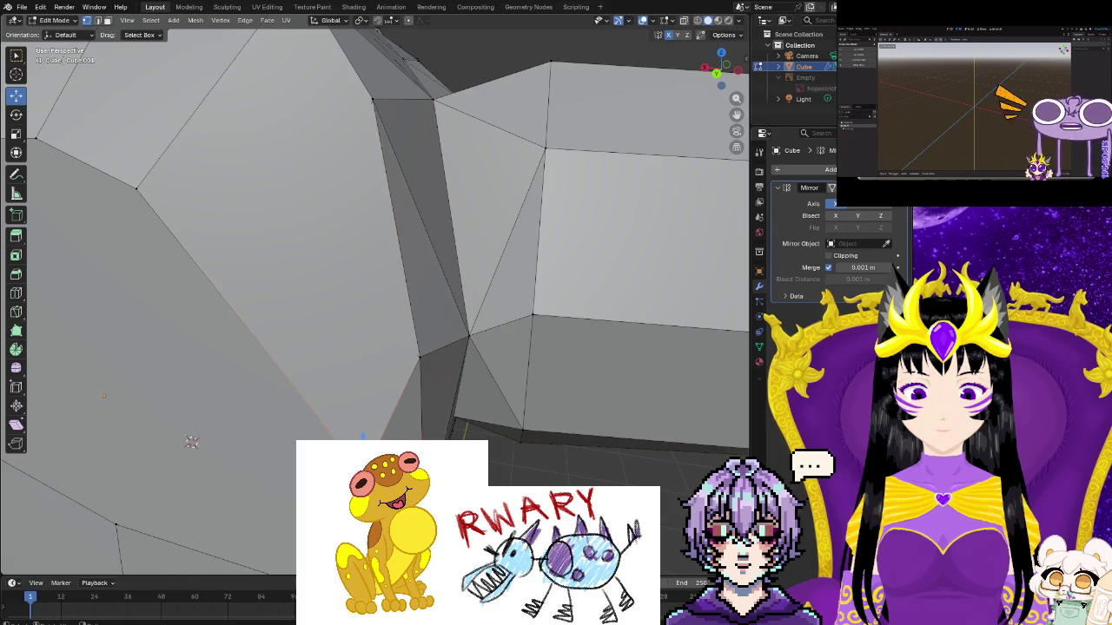
middle_drag(374, 295, 408, 261)
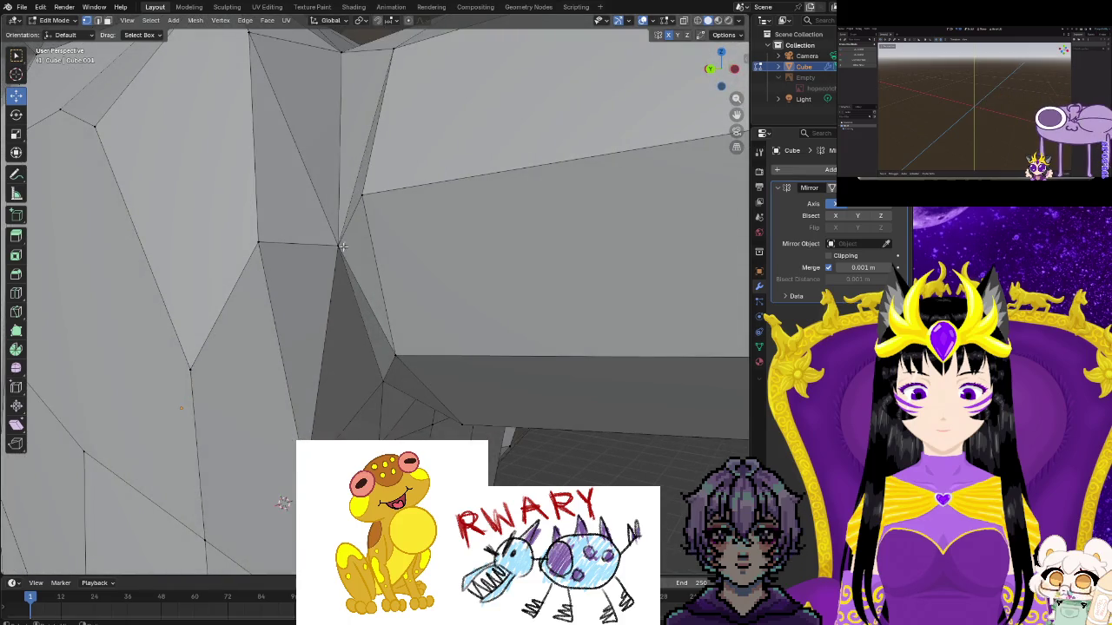
click(340, 245)
drag(339, 245, 372, 339)
key(alt+a)
middle_drag(373, 339, 296, 314)
drag(311, 303, 317, 278)
drag(434, 317, 439, 290)
key(alt+a)
Nudge more shoulder vertices left, down and sideways to even out the surrounding triangles
middle_drag(439, 290, 409, 281)
mouse_move(409, 280)
mouse_down()
mouse_move(414, 301)
mouse_move(496, 349)
mouse_up()
click(454, 319)
click(491, 341)
key(alt+a)
mouse_move(496, 349)
middle_down()
mouse_move(382, 429)
mouse_move(368, 273)
middle_up()
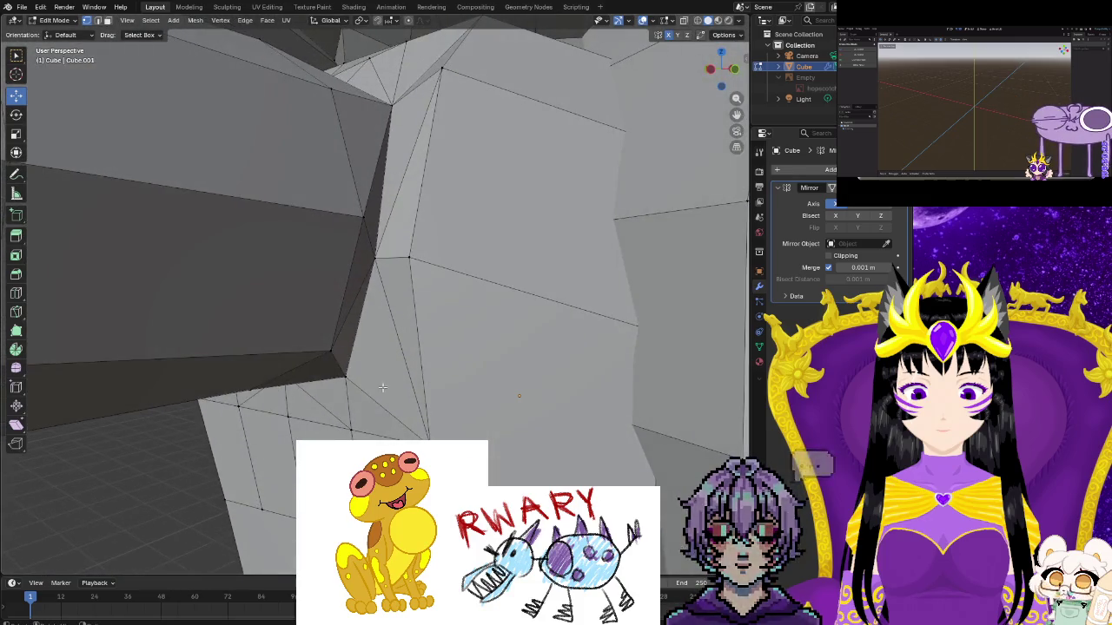
drag(376, 264, 397, 263)
drag(363, 219, 345, 218)
click(334, 351)
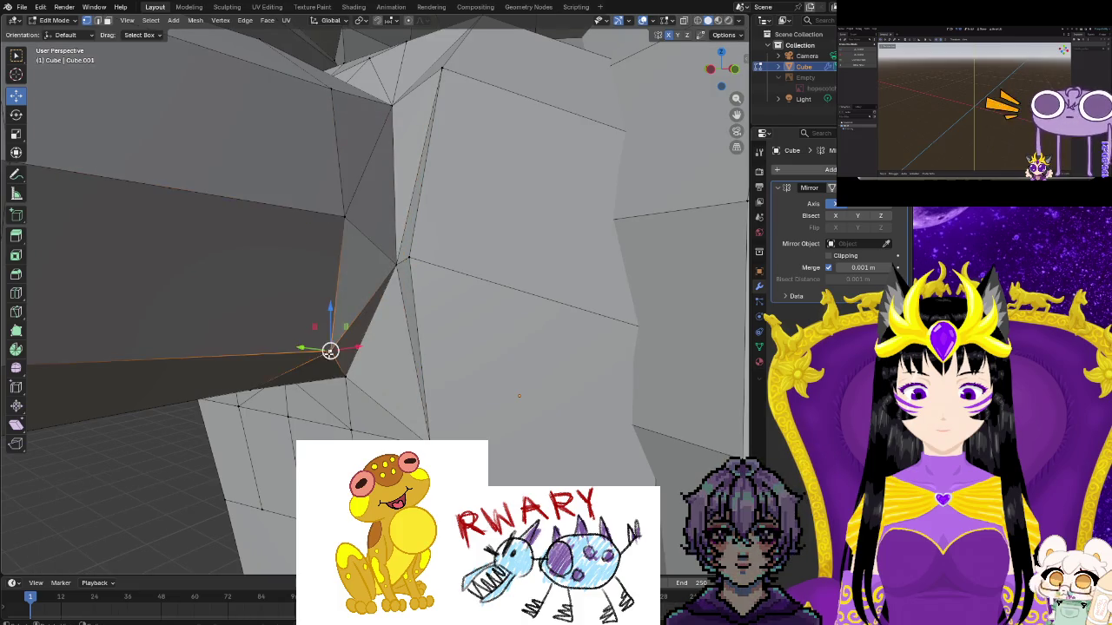
drag(331, 350, 311, 340)
middle_drag(310, 340, 335, 430)
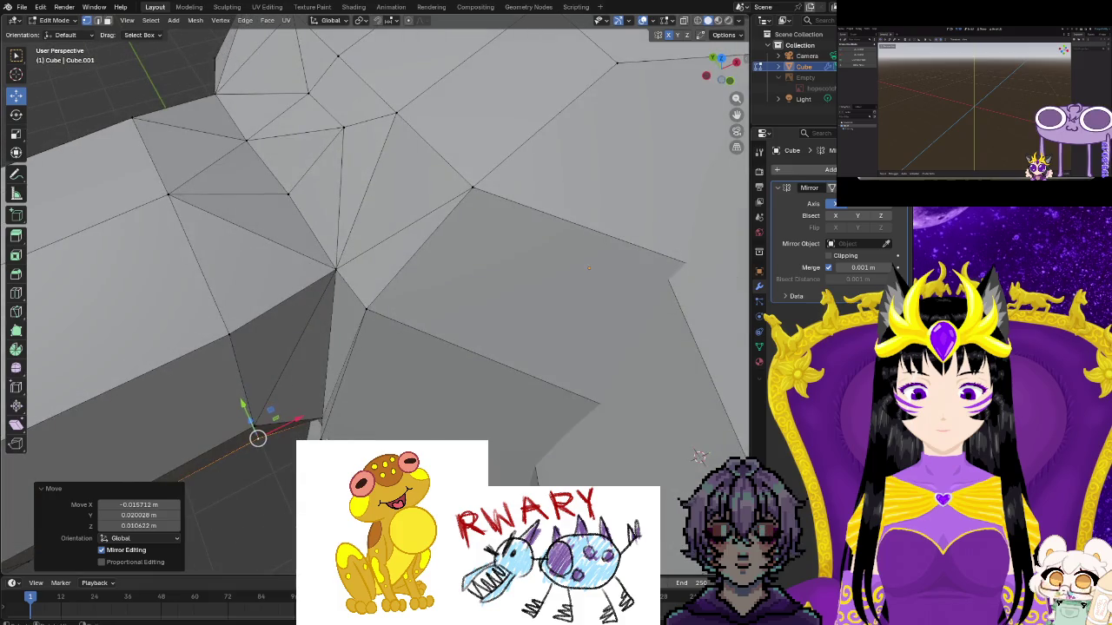
click(334, 432)
drag(335, 431, 365, 431)
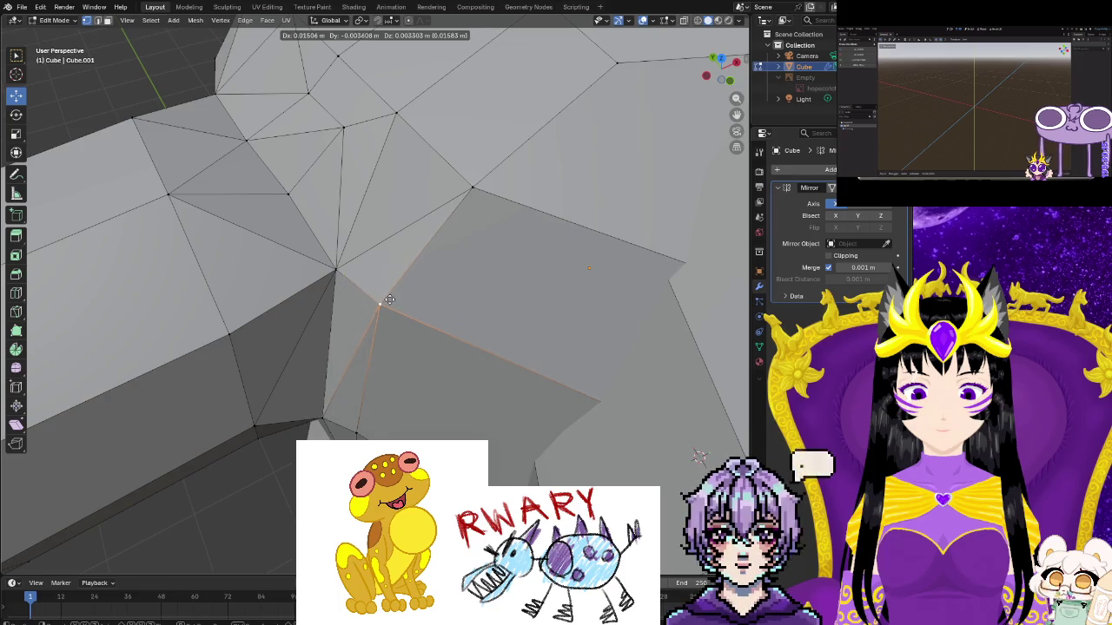
drag(367, 309, 379, 300)
scroll(390, 420, down, 3)
scroll(390, 421, down, 3)
scroll(390, 420, down, 3)
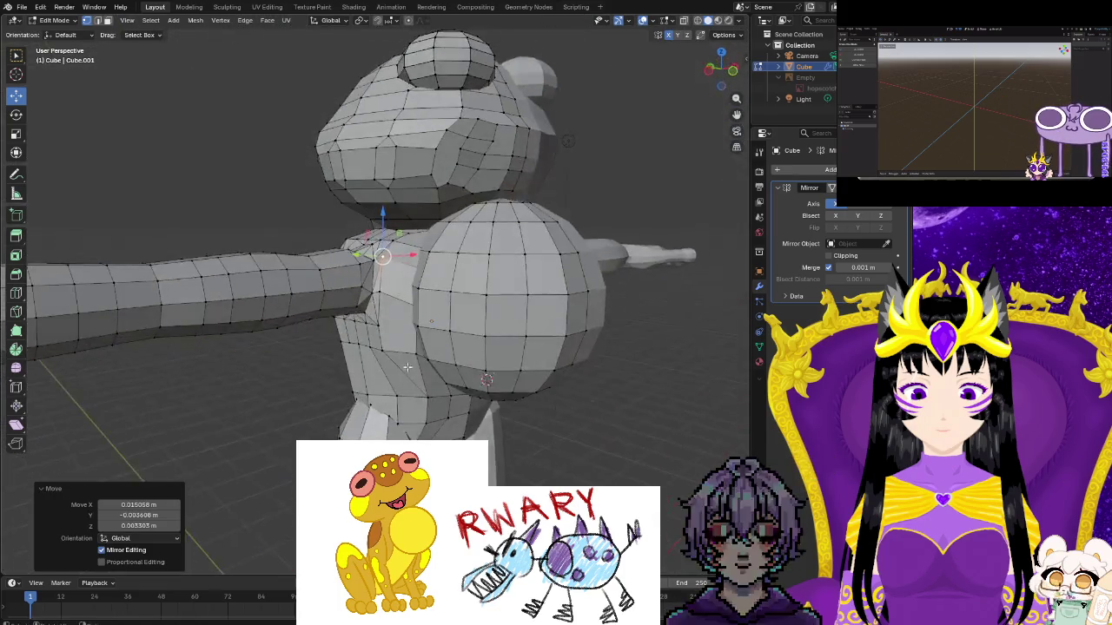
mouse_move(390, 420)
middle_down()
mouse_move(457, 406)
mouse_move(448, 392)
mouse_move(452, 414)
mouse_move(436, 424)
mouse_move(380, 240)
middle_up()
scroll(447, 391, up, 4)
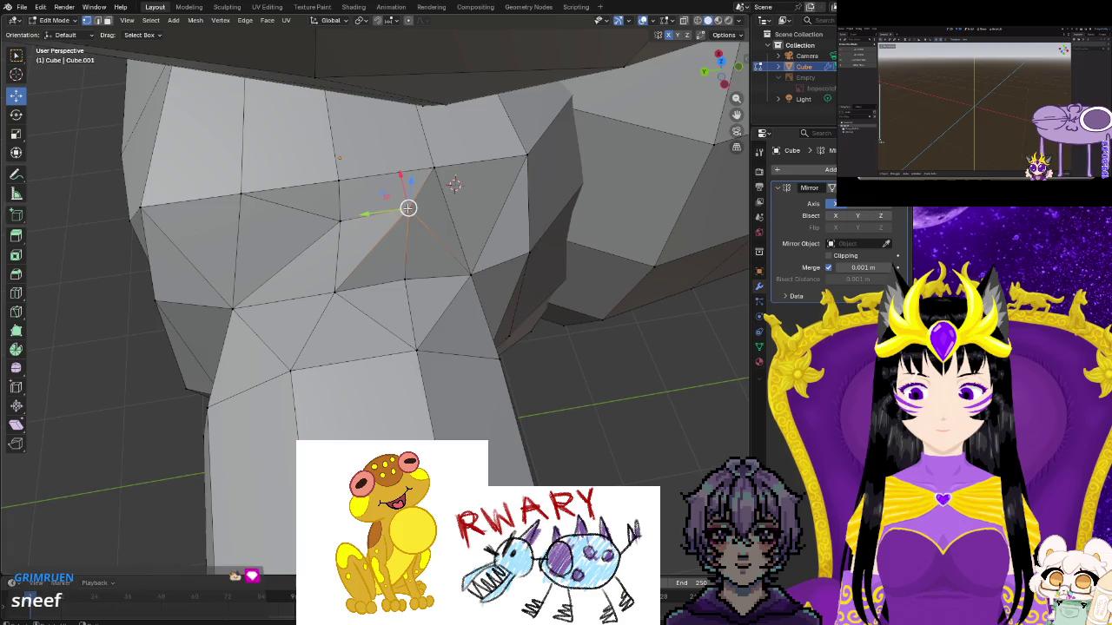
Subdivide a shoulder edge to add a midpoint, then dissolve the selected edges
key(alt+a)
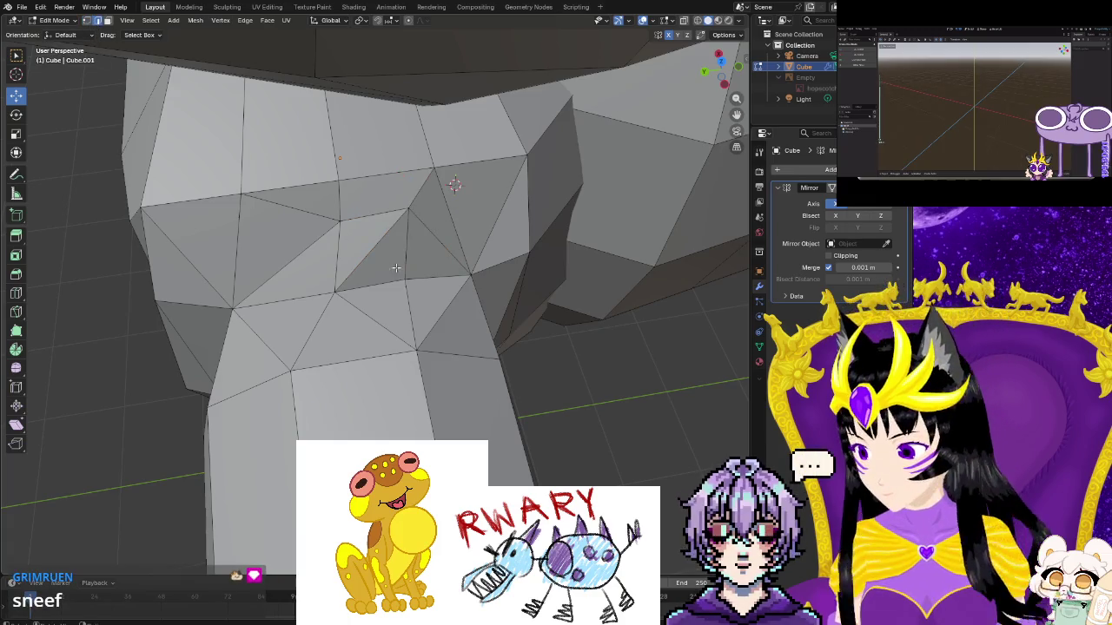
click(372, 249)
key(ctrl+e)
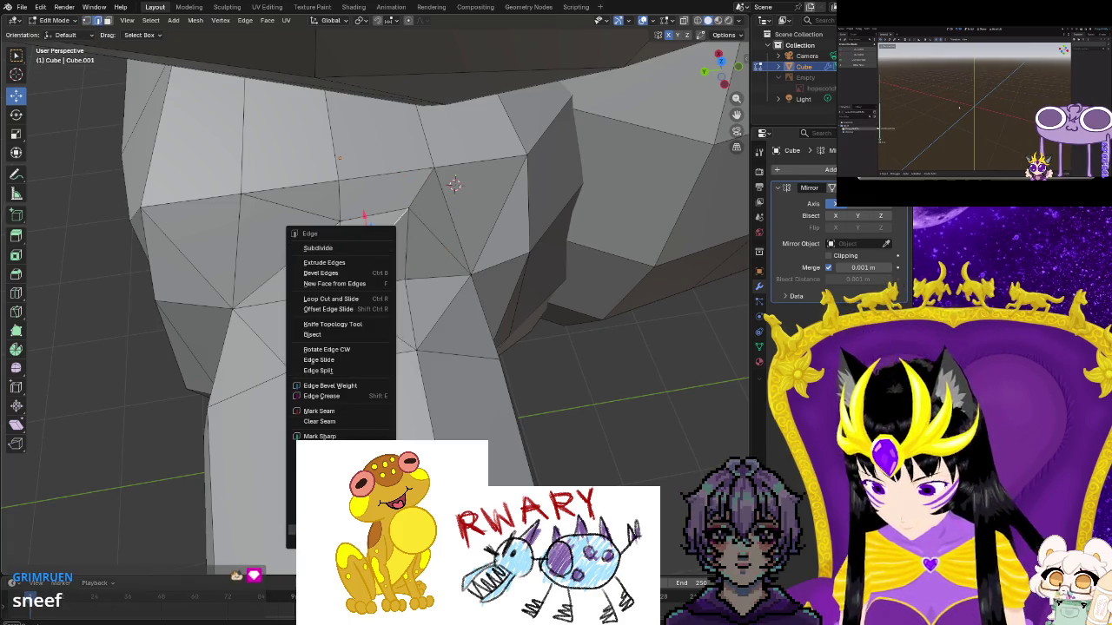
click(318, 248)
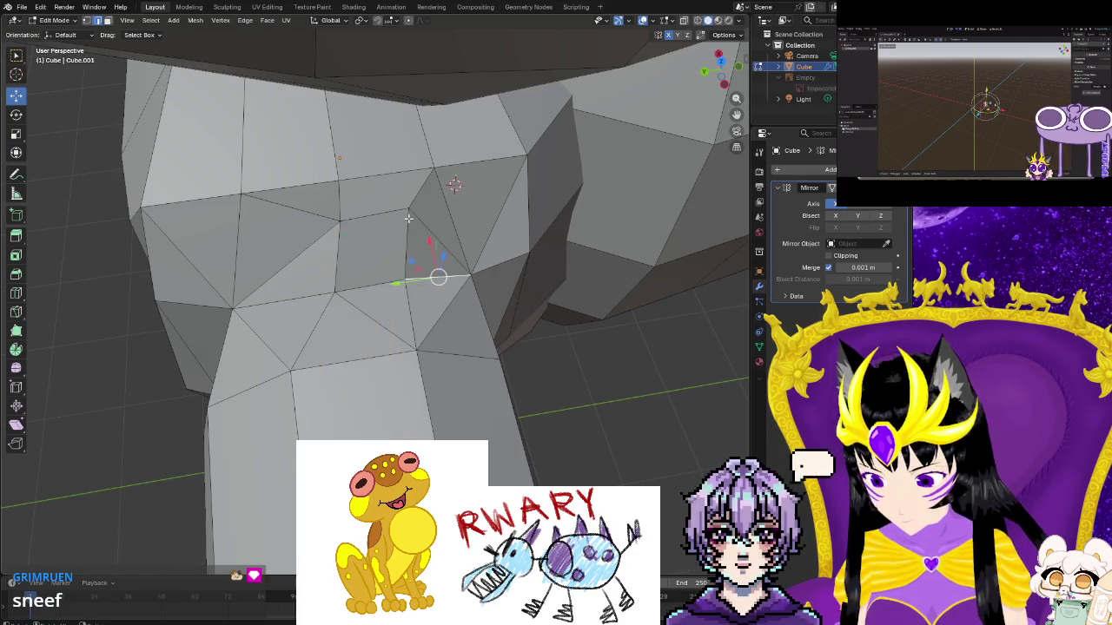
key(ctrl+e)
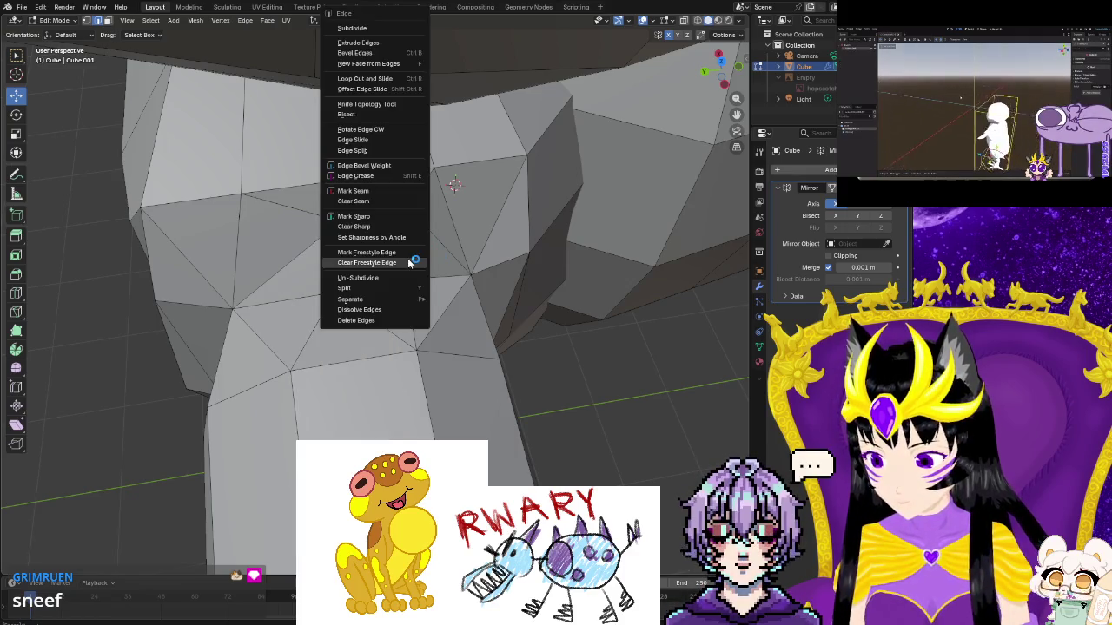
click(365, 310)
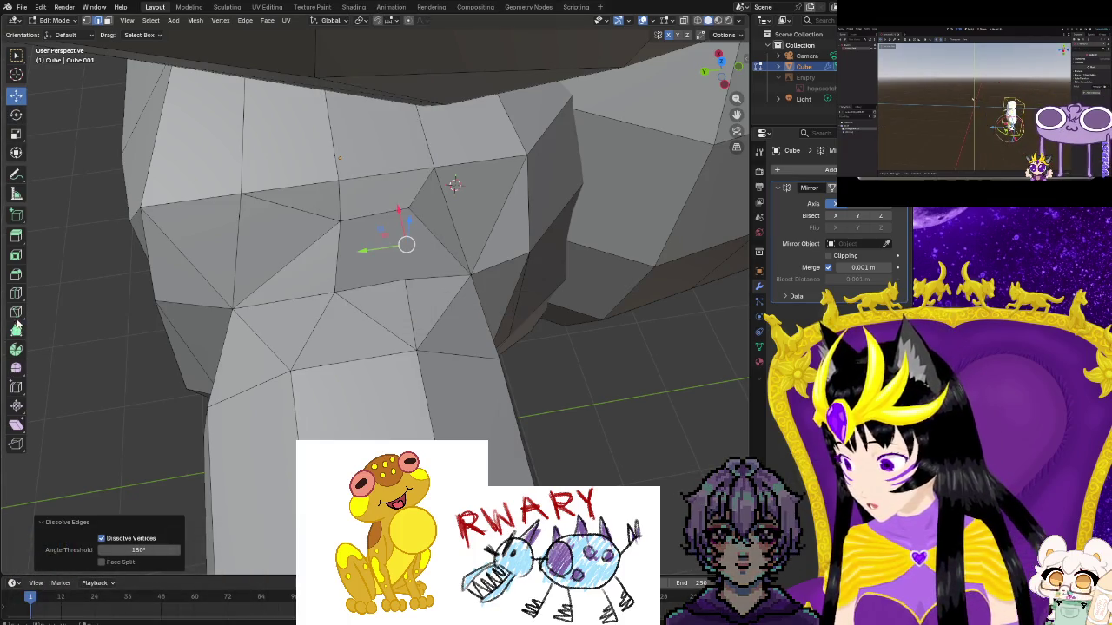
Cut a new edge across the shoulder face and select the edge beside it
click(342, 222)
key(Return)
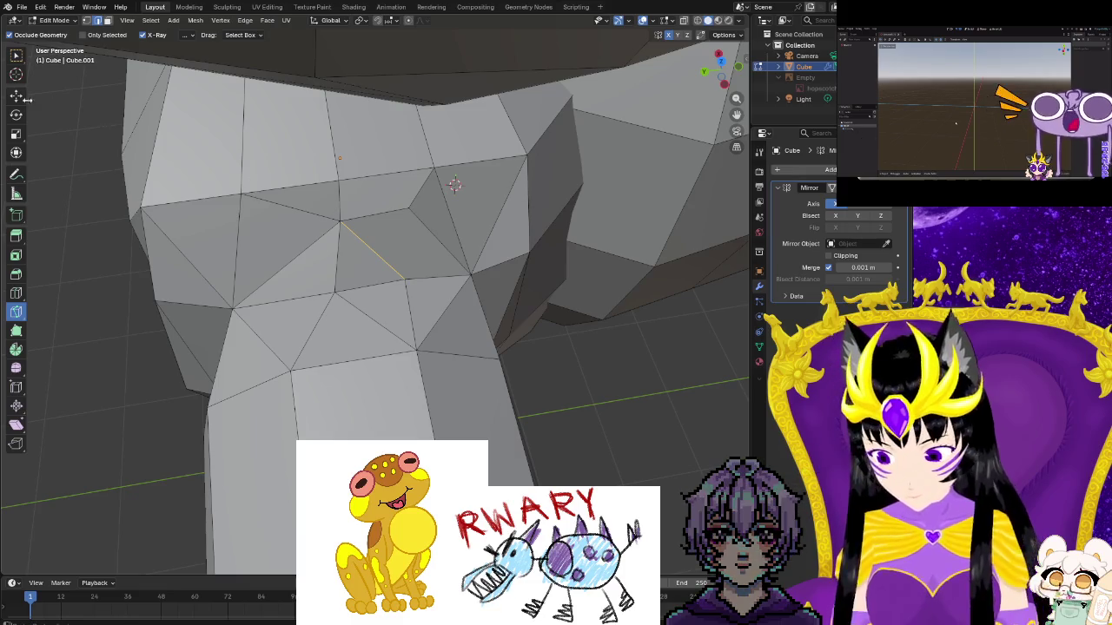
click(16, 96)
click(295, 209)
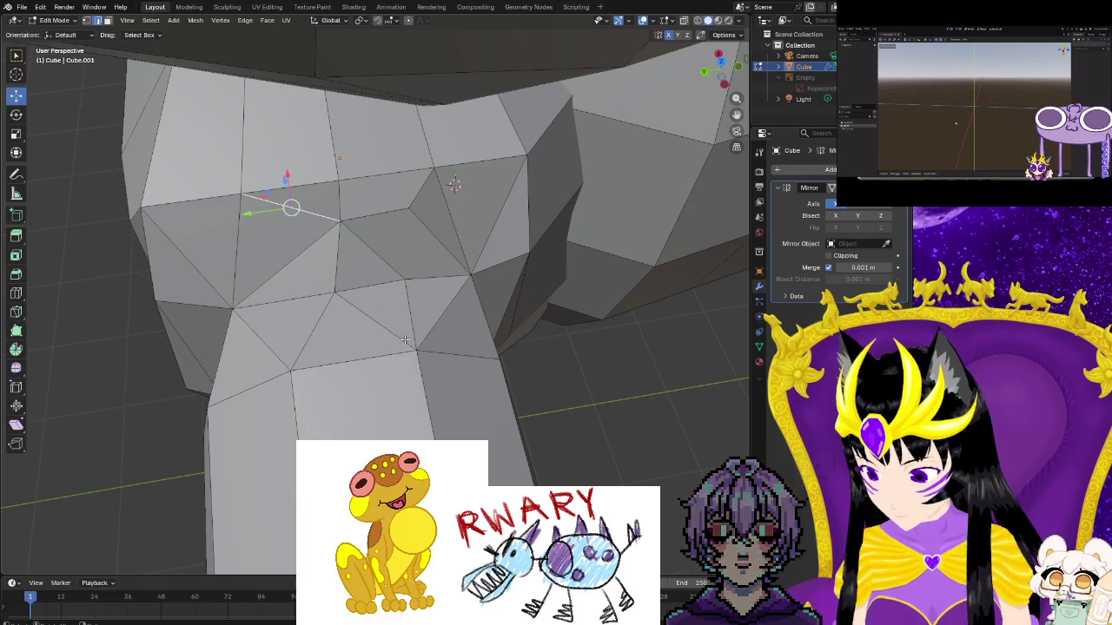
middle_drag(405, 340, 394, 287)
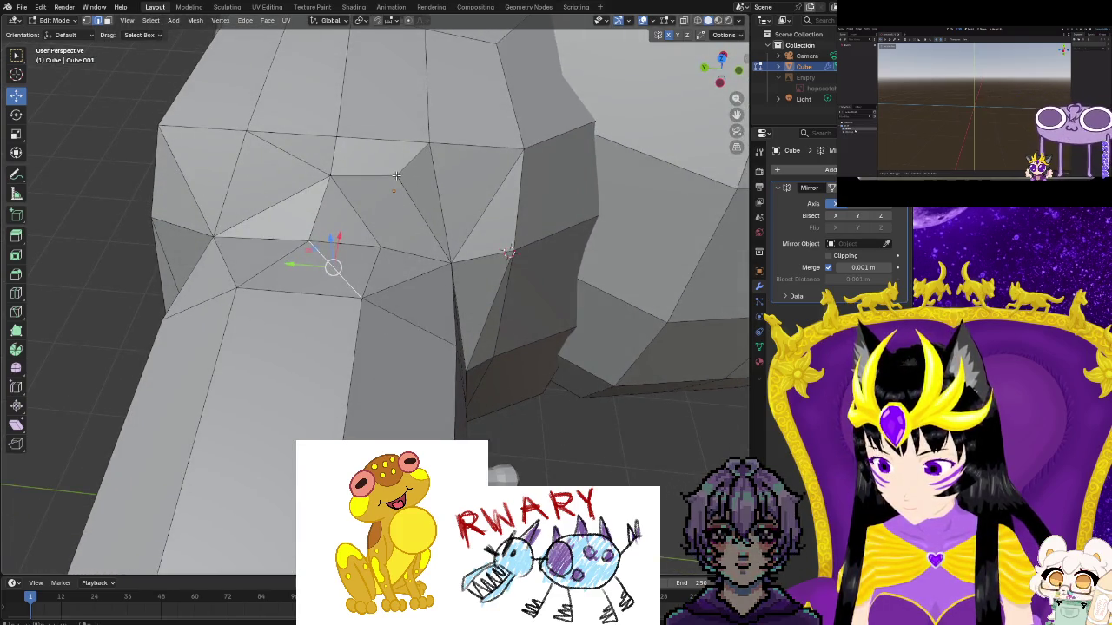
Dissolve the stray diagonal edges near the armpit, merging small triangles into larger faces
key(ctrl+e)
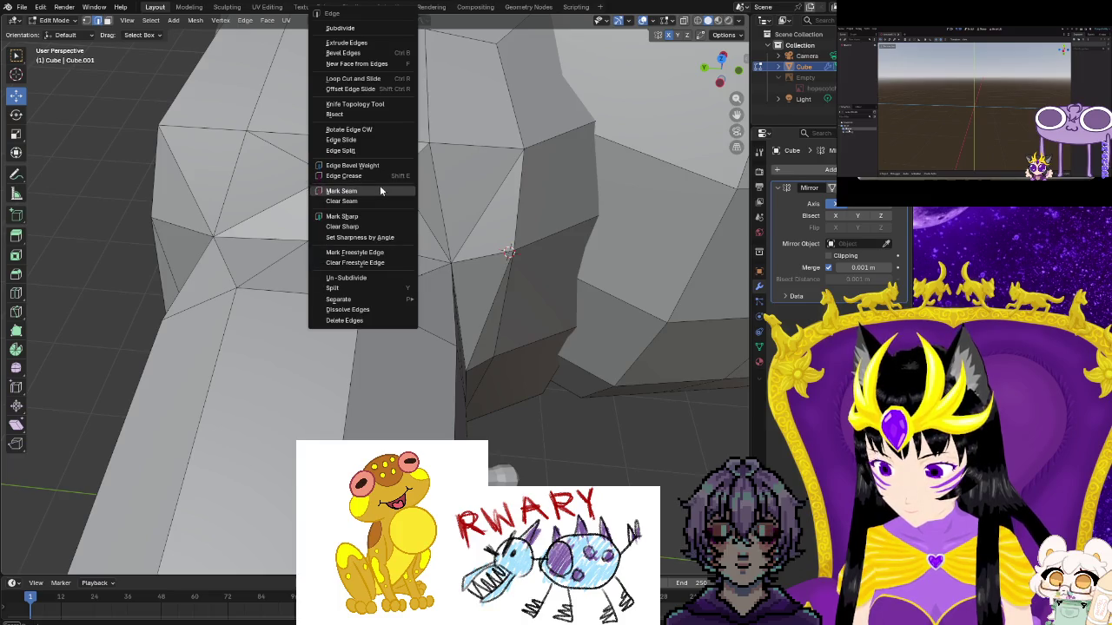
click(347, 309)
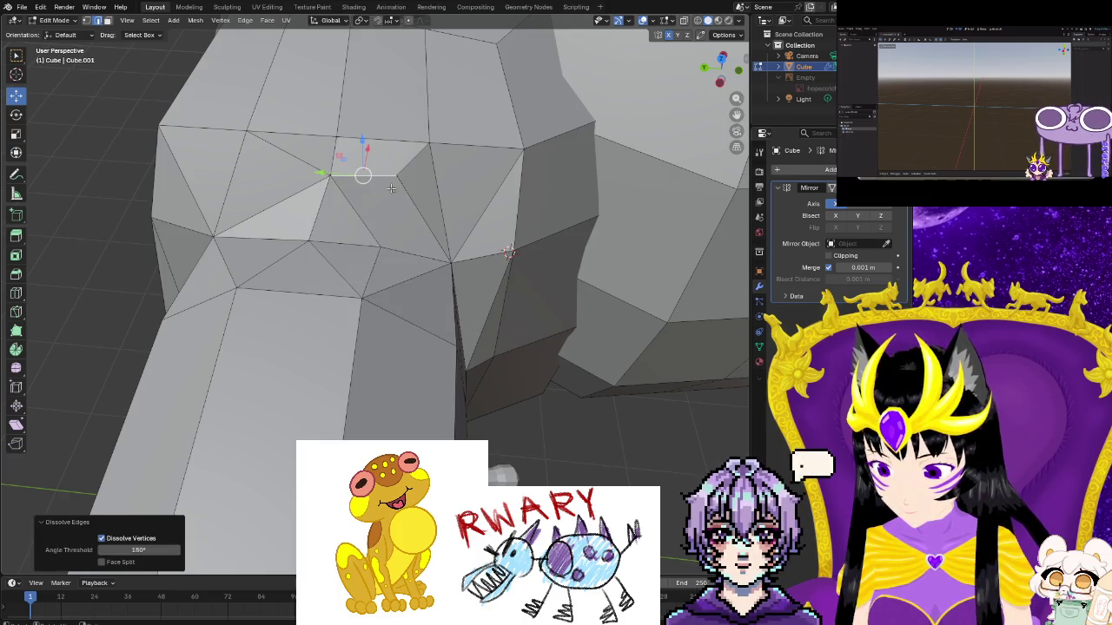
key(ctrl+e)
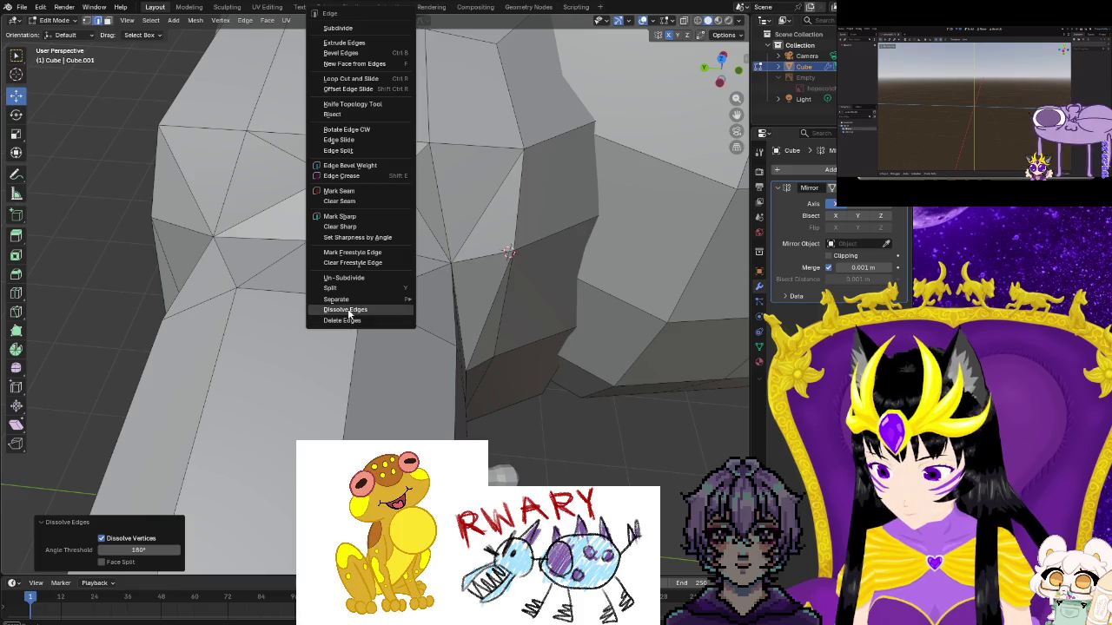
click(347, 309)
click(405, 193)
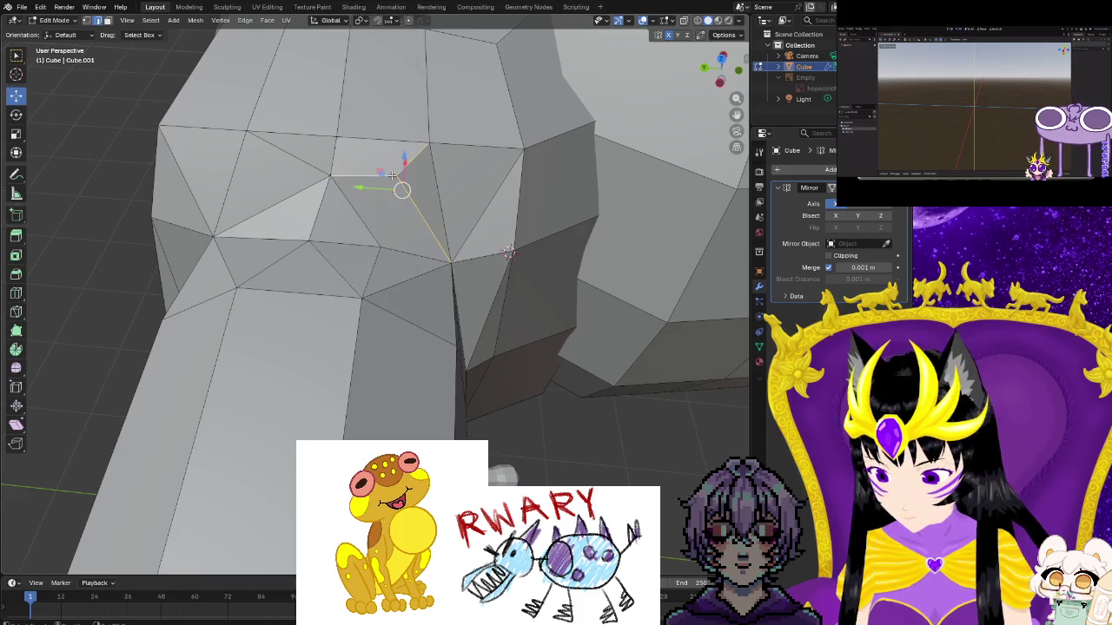
key(ctrl+e)
click(343, 331)
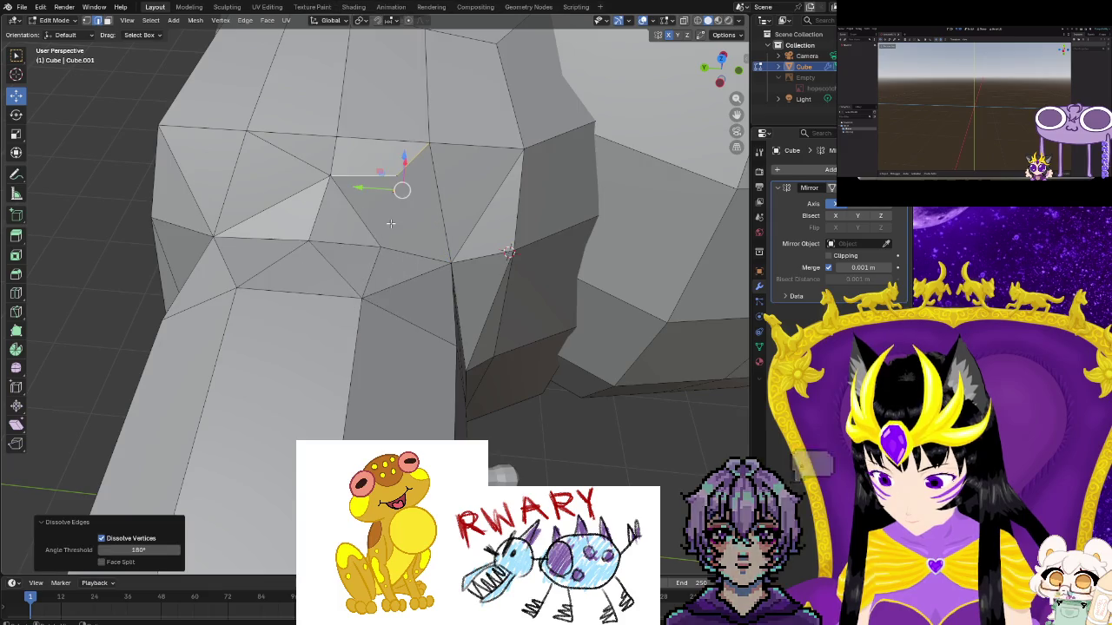
key(ctrl+e)
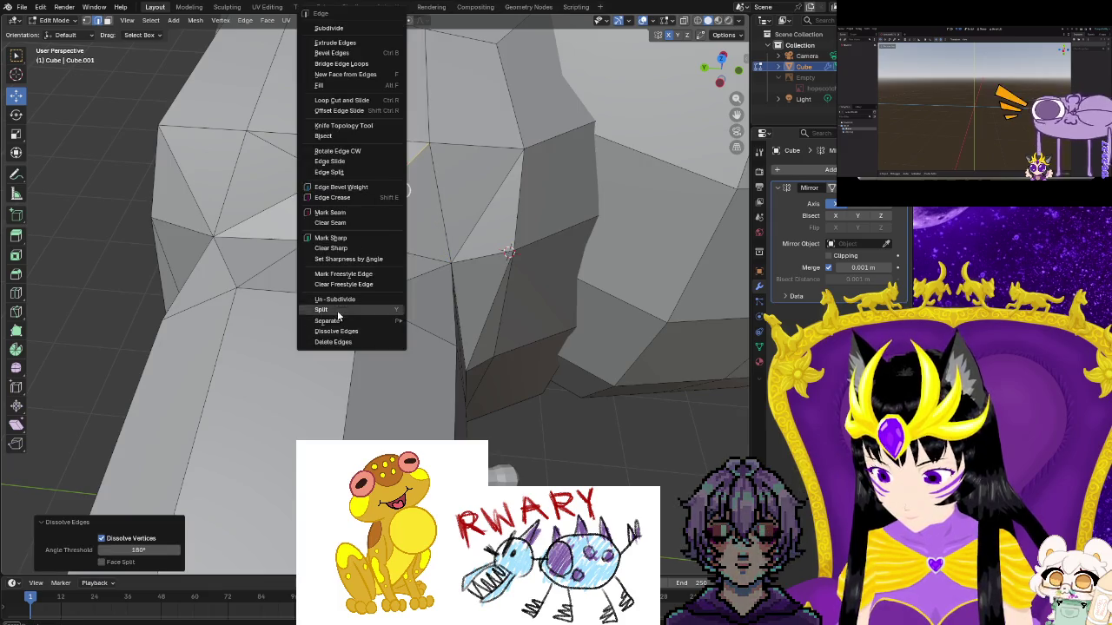
click(338, 330)
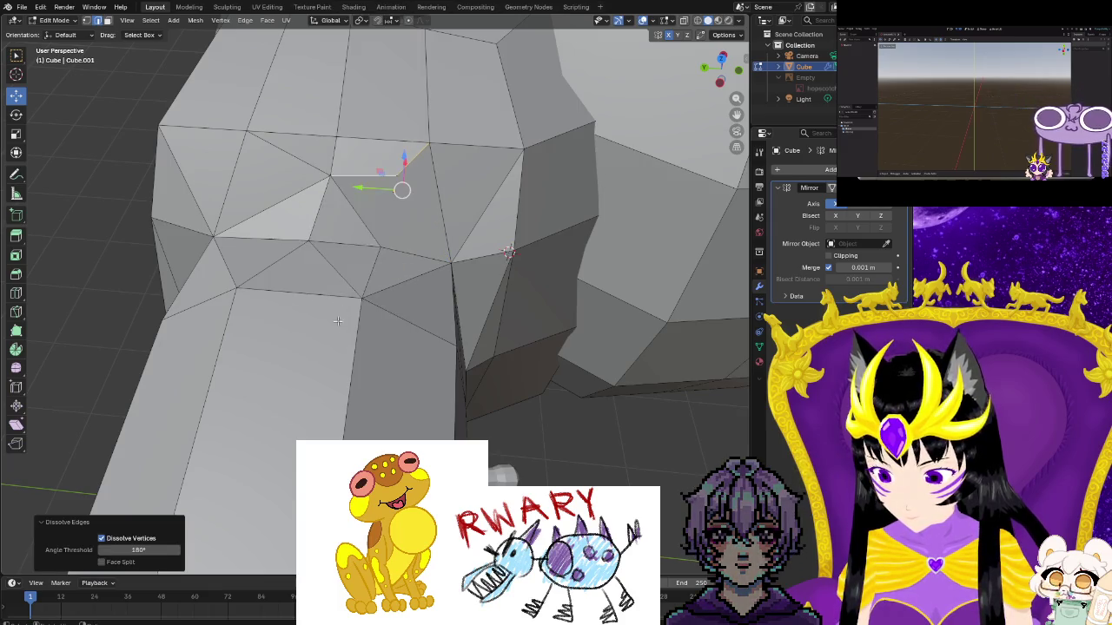
middle_drag(373, 252, 379, 220)
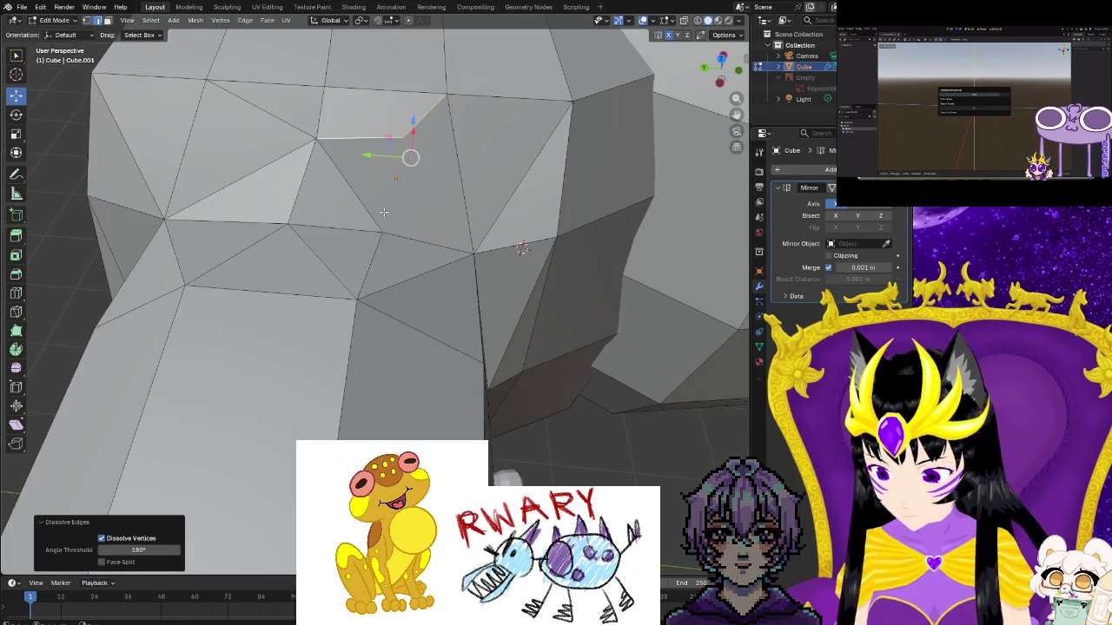
Delete the selected tangled armpit edges, opening a hole in the mesh
scroll(383, 212, up, 2)
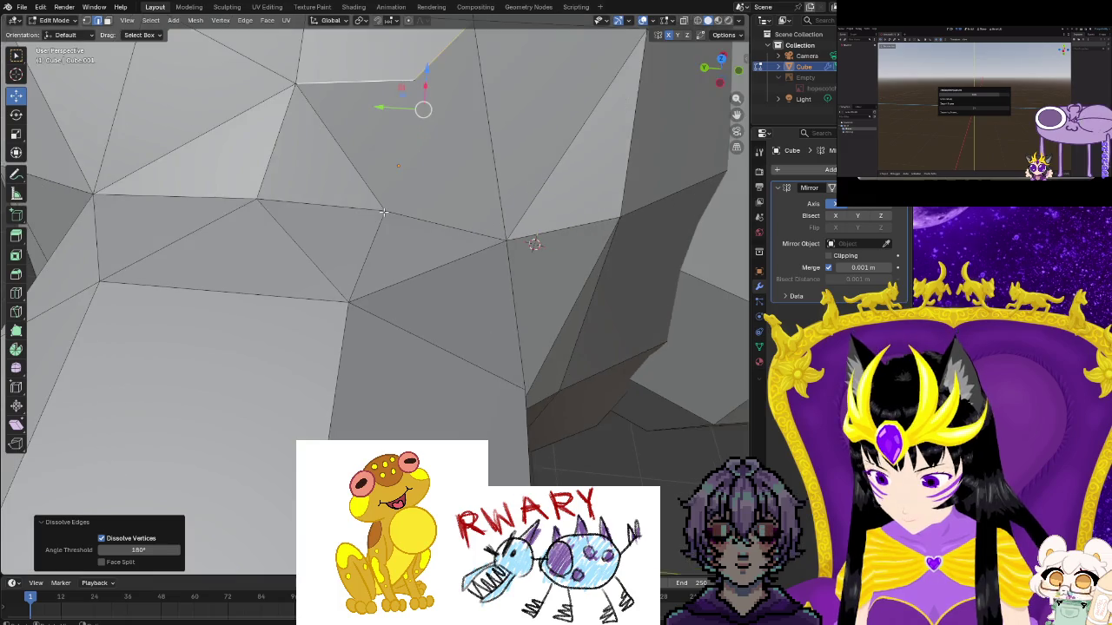
key(ctrl+e)
click(344, 342)
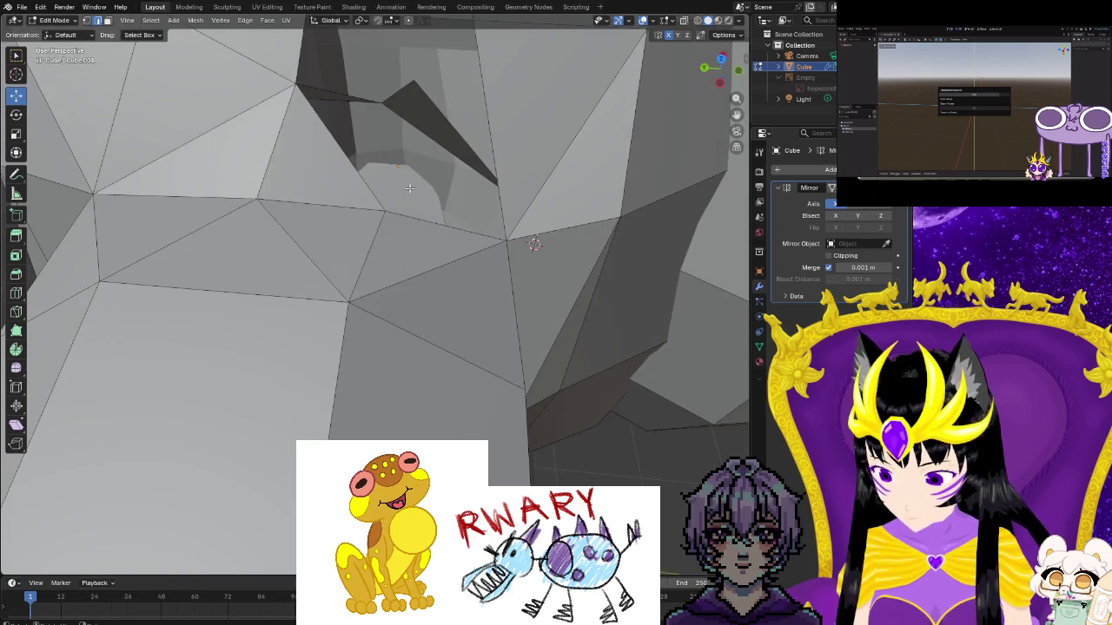
mouse_move(410, 188)
middle_down()
mouse_move(414, 239)
mouse_move(437, 233)
middle_up()
key(ctrl+e)
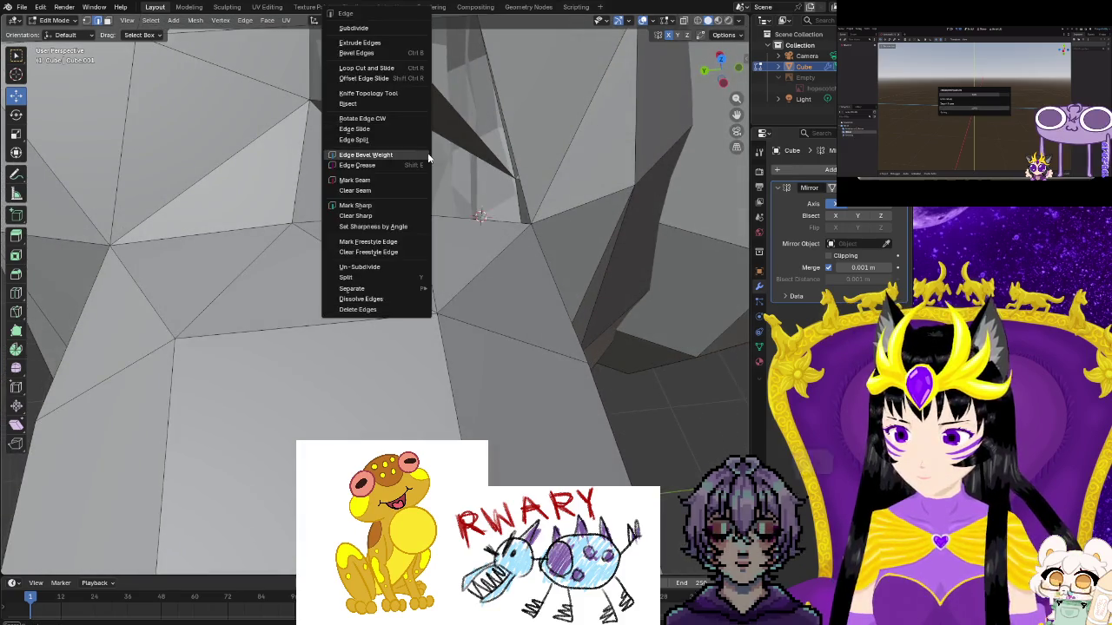
key(Escape)
Delete the edge along the hole's top together with the thin sliver face
click(413, 106)
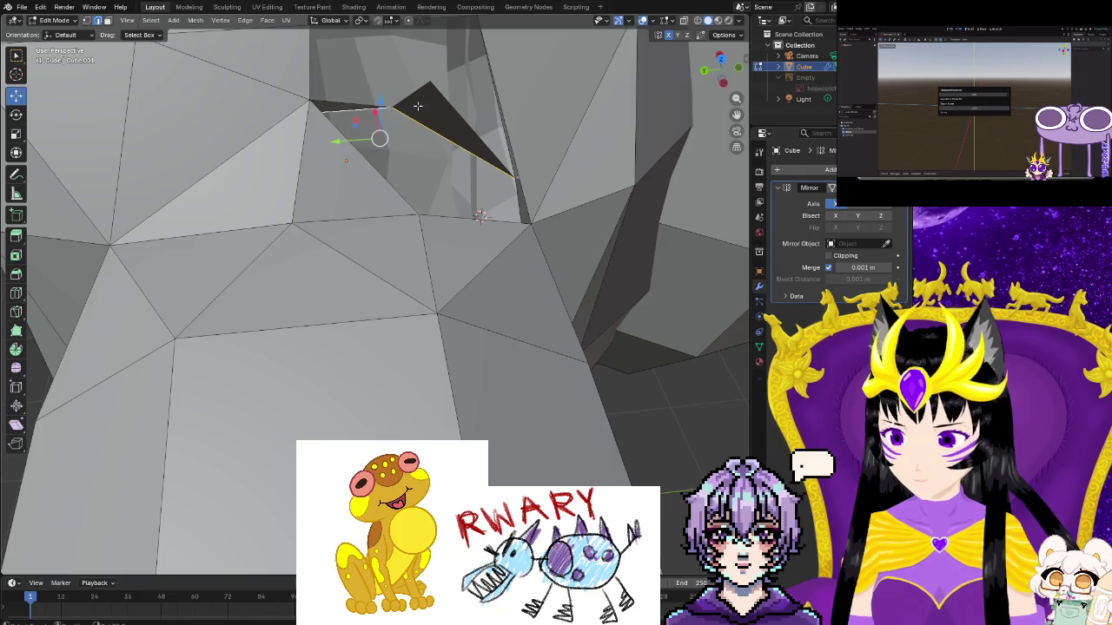
middle_drag(366, 103, 384, 131)
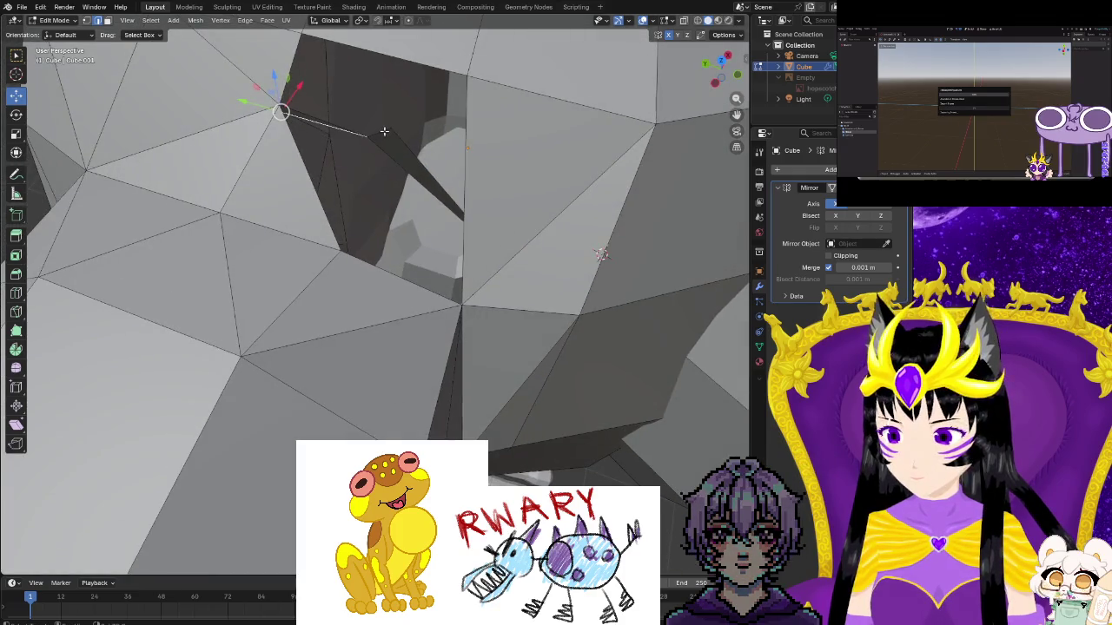
shift+click(391, 155)
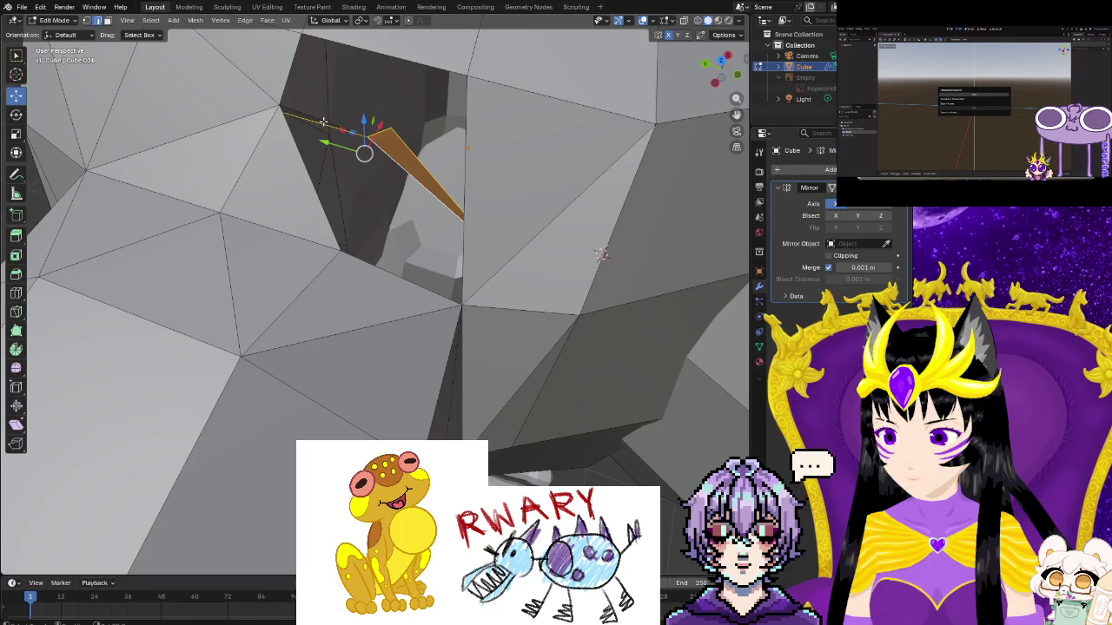
key(ctrl+e)
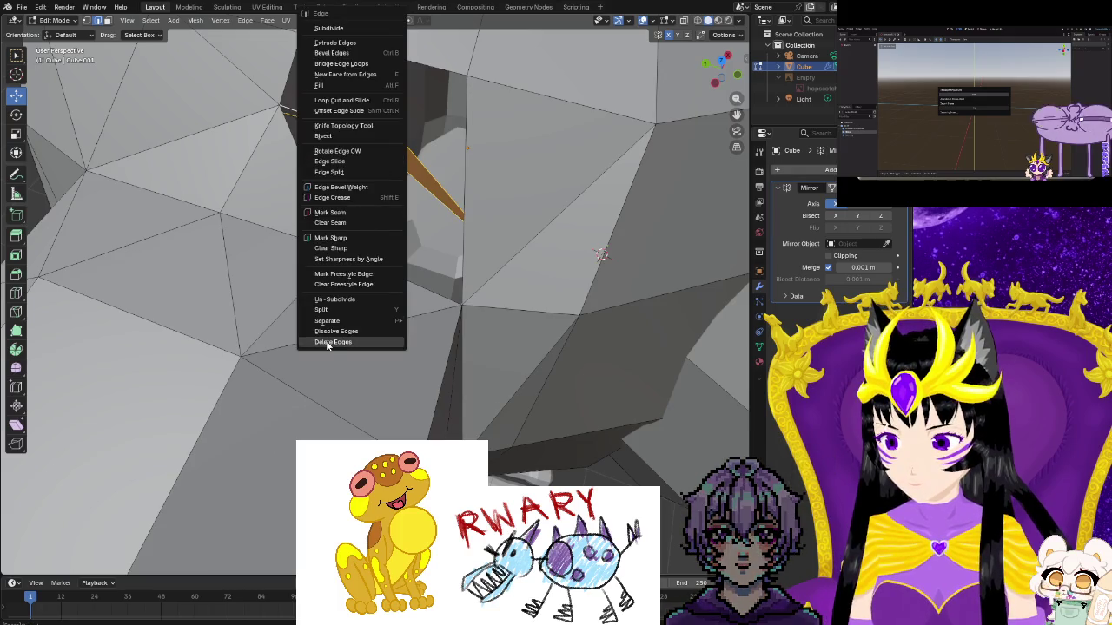
click(332, 341)
Orbit and zoom to inspect the armpit opening and the interior geometry
scroll(348, 258, up, 2)
scroll(222, 246, up, 3)
scroll(221, 246, down, 3)
mouse_move(174, 211)
middle_down()
mouse_move(216, 194)
mouse_move(422, 188)
mouse_move(459, 154)
mouse_move(429, 168)
middle_up()
scroll(403, 196, up, 3)
scroll(403, 196, down, 3)
scroll(429, 169, up, 2)
scroll(358, 197, up, 3)
scroll(358, 196, down, 3)
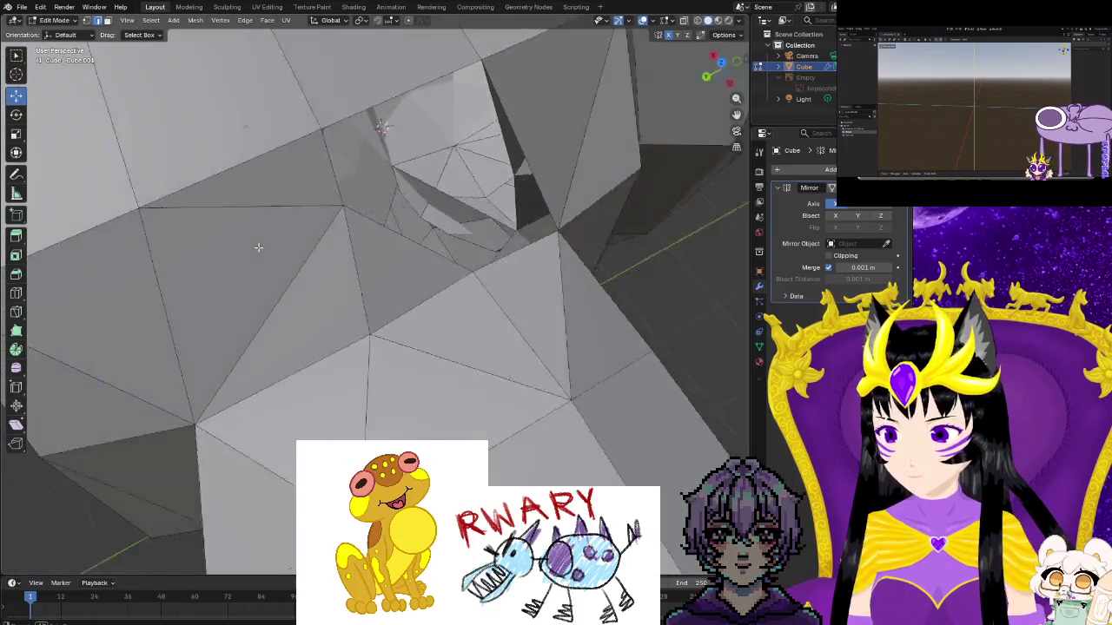
middle_drag(358, 196, 44, 94)
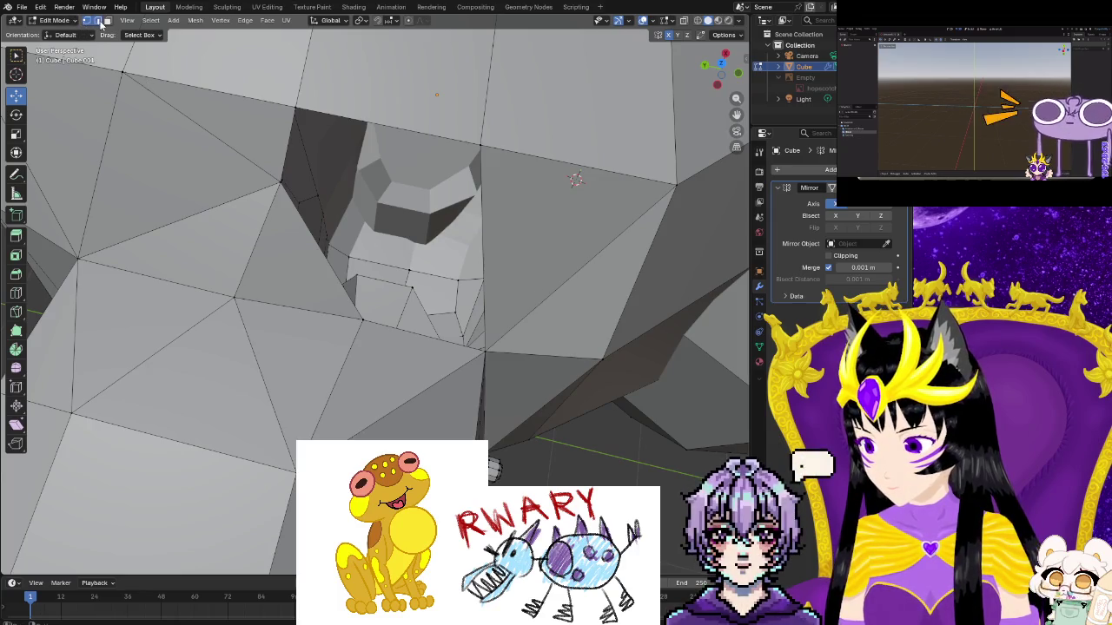
Fill the armpit hole with a new face, knife-cut a diagonal, and select edges below
shift+click(480, 144)
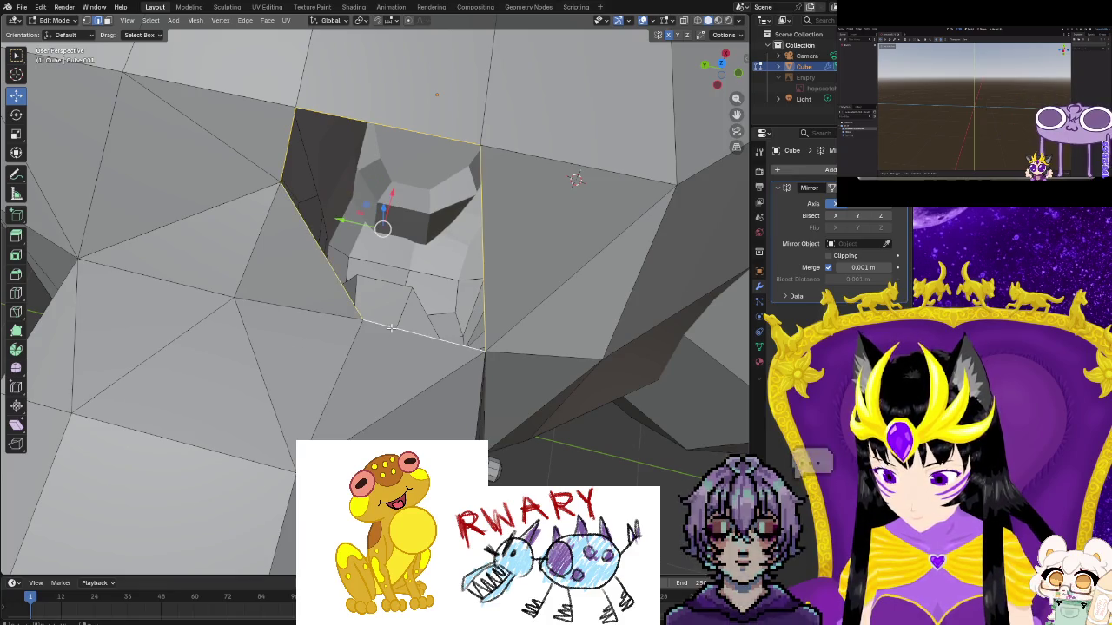
key(f)
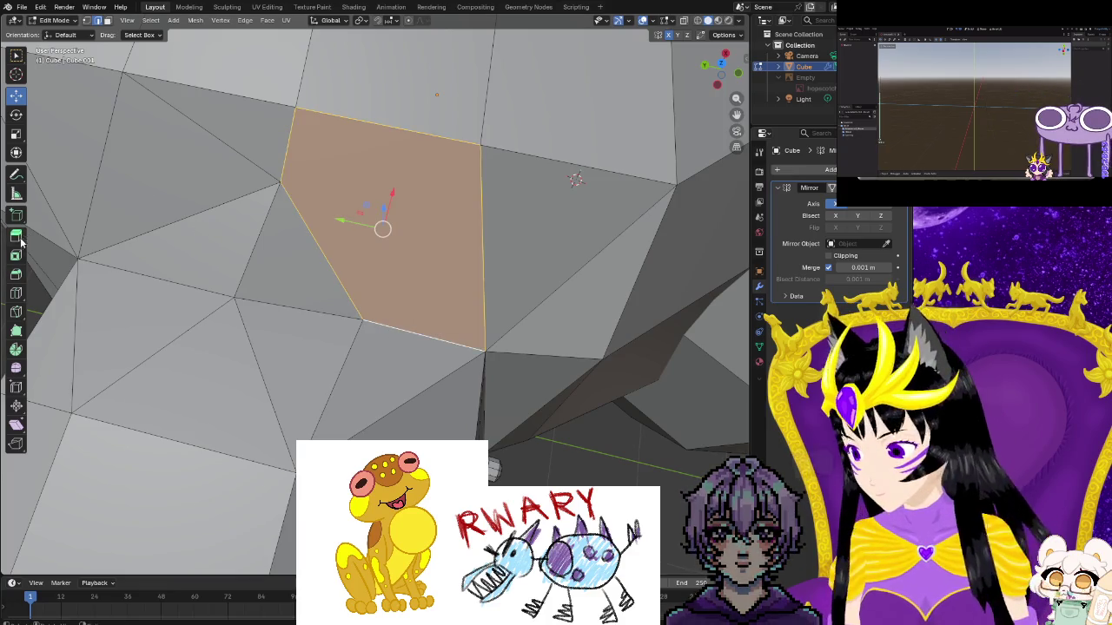
click(15, 311)
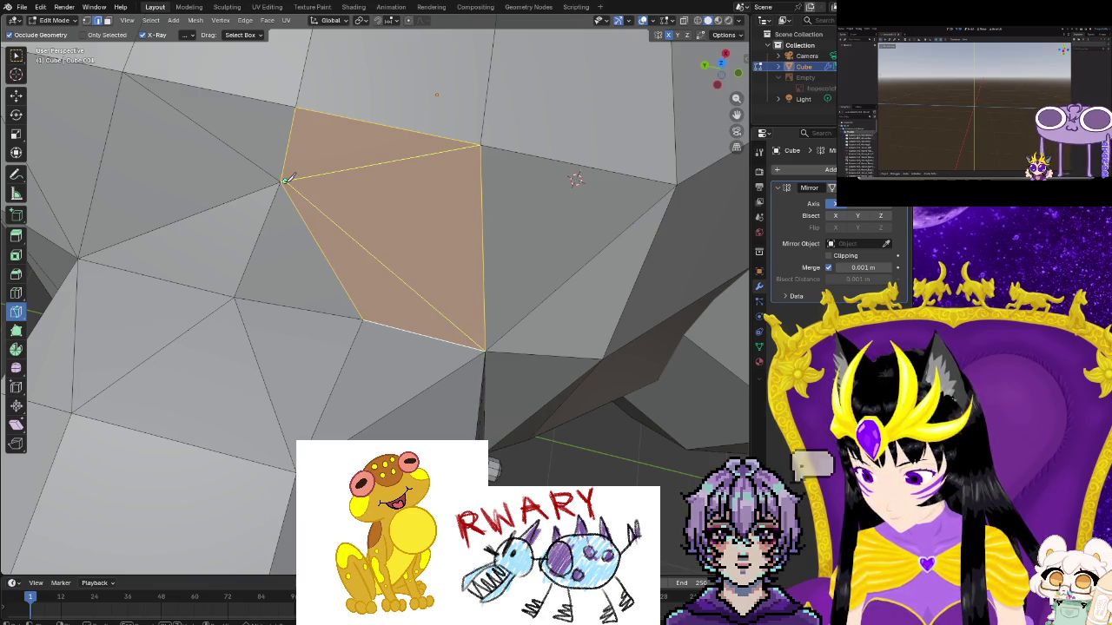
mouse_move(335, 339)
middle_down()
mouse_move(364, 324)
mouse_move(351, 316)
middle_up()
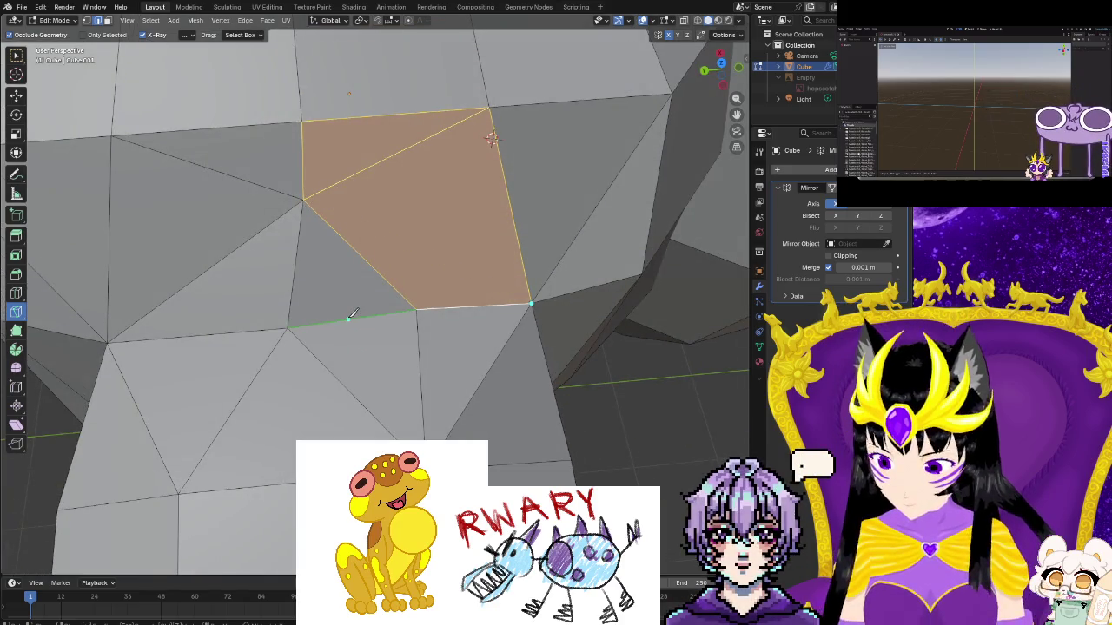
click(16, 95)
click(359, 256)
click(552, 384)
middle_drag(553, 391, 590, 254)
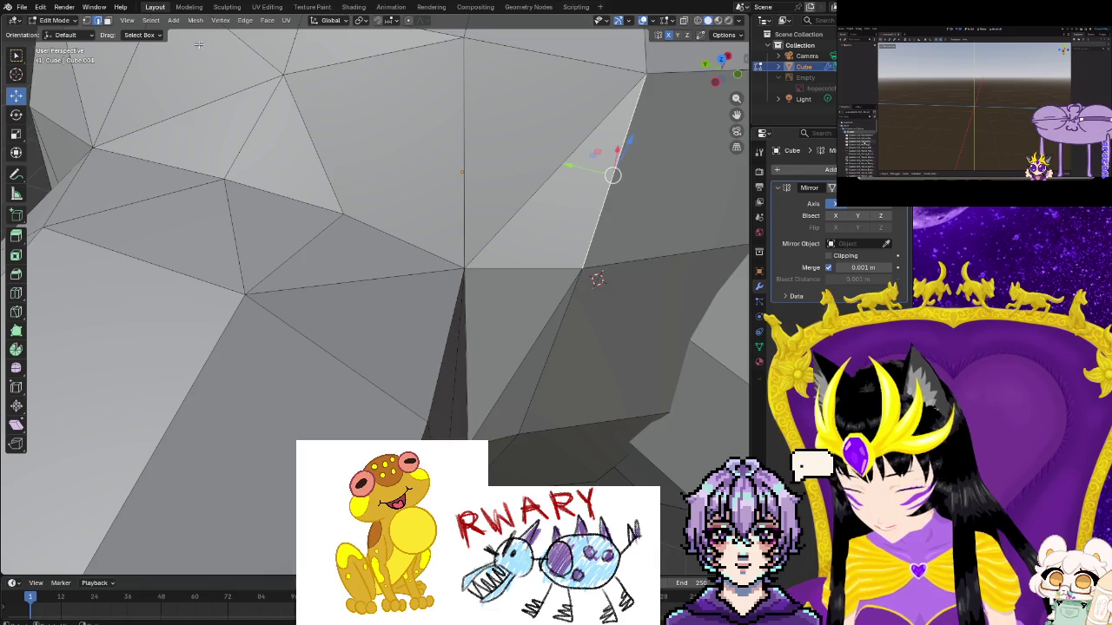
Nudge the shoulder-crease vertex slightly up-left, retrying once before confirming its position
click(569, 277)
middle_drag(584, 380, 613, 244)
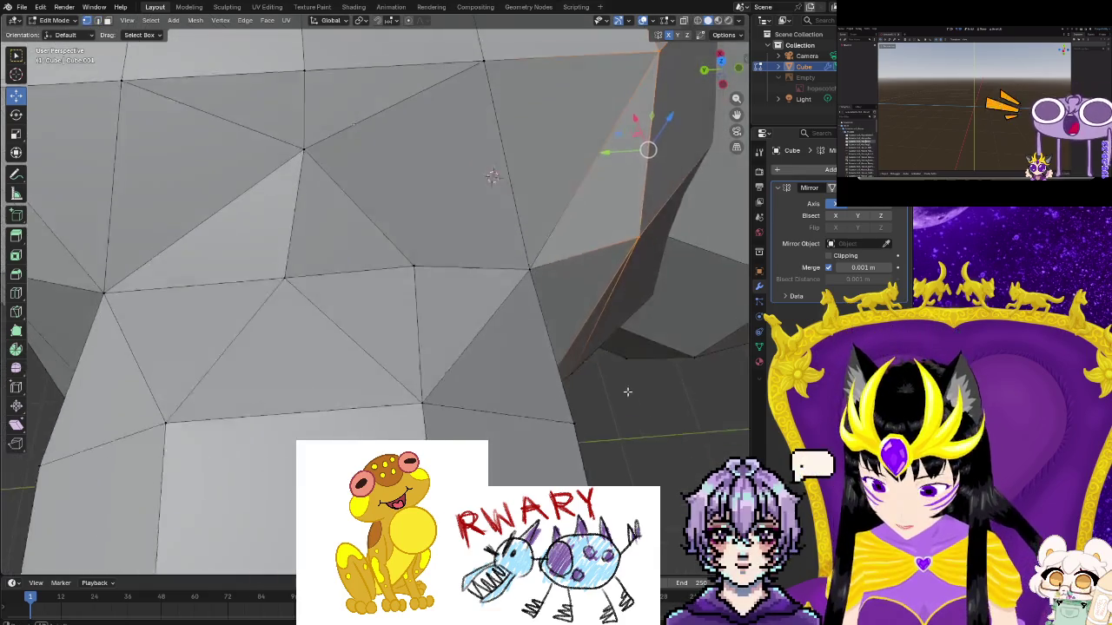
key(g)
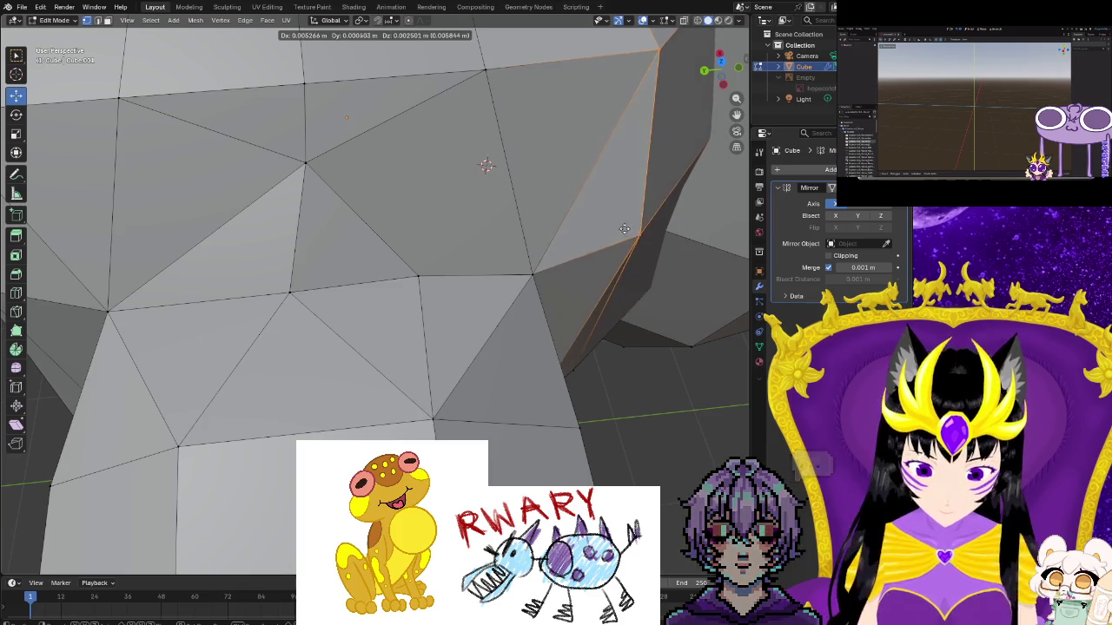
click(683, 343)
key(ctrl+z)
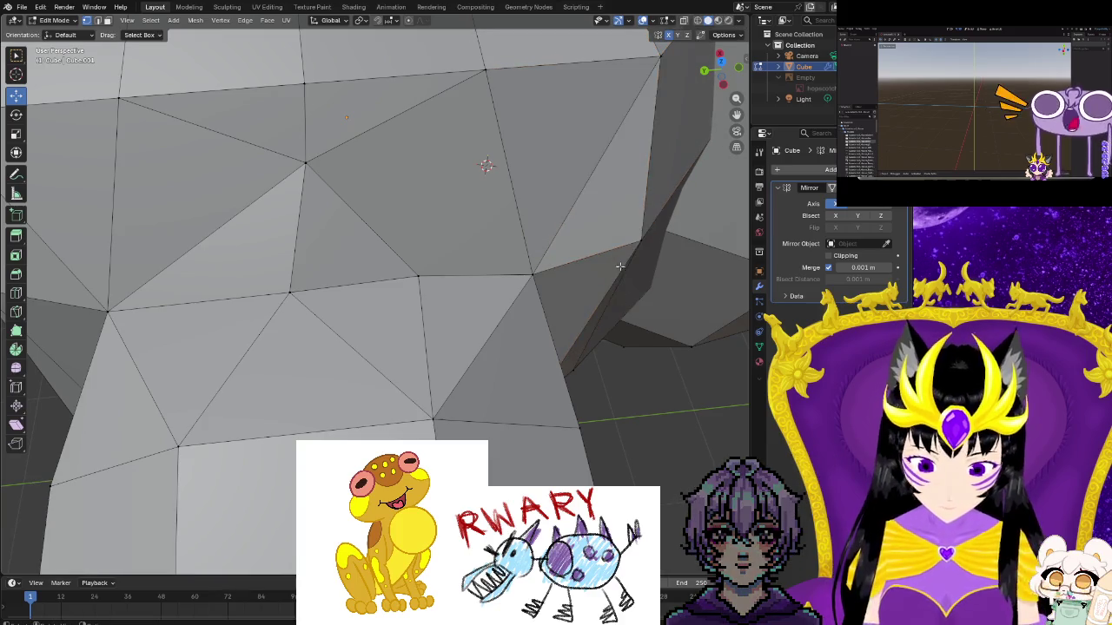
drag(639, 241, 628, 226)
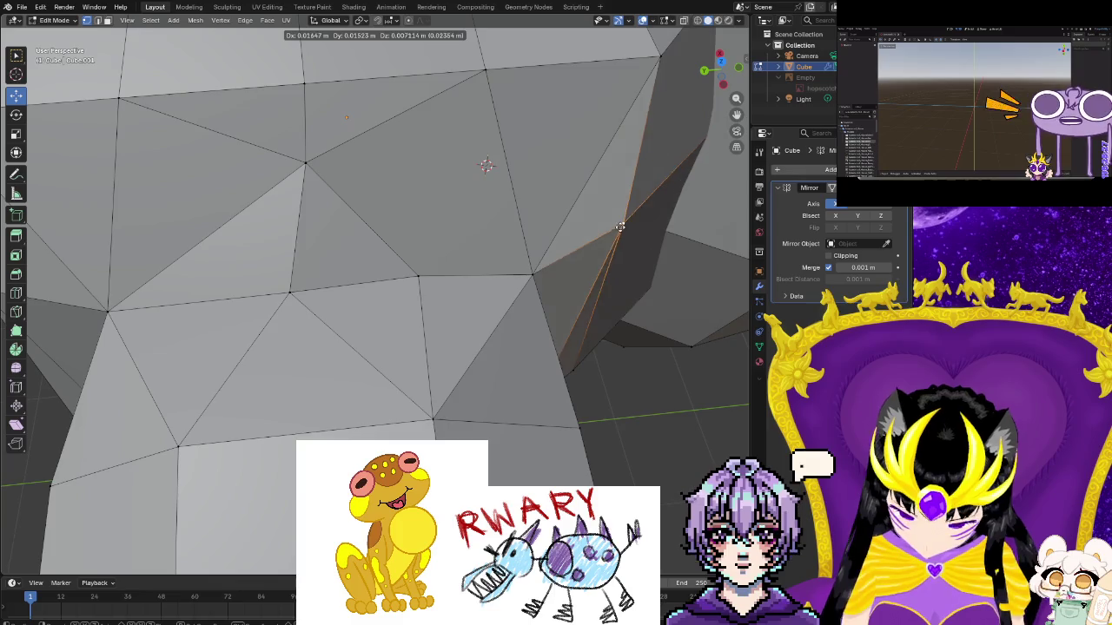
key(g)
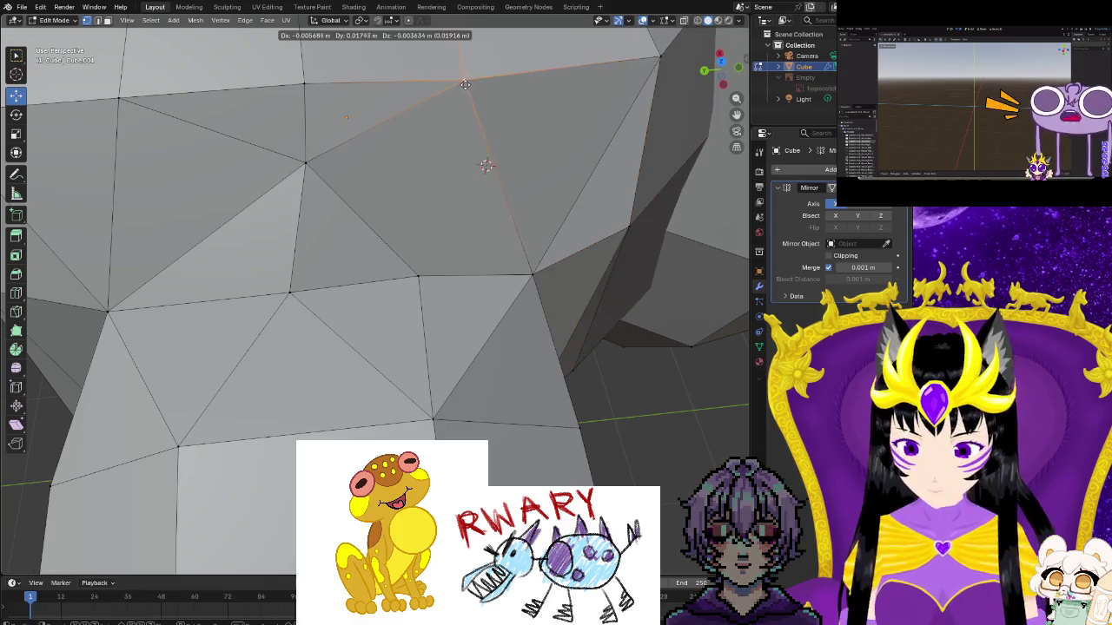
click(464, 94)
mouse_move(464, 94)
middle_down()
mouse_move(457, 250)
mouse_move(379, 130)
middle_up()
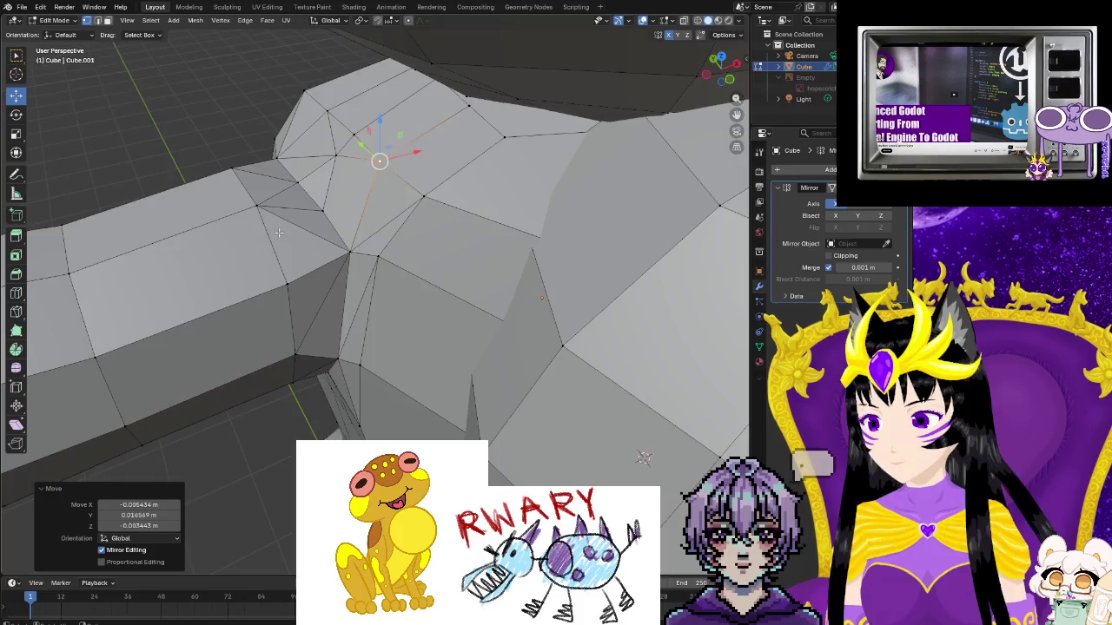
scroll(356, 226, up, 3)
Raise an armpit vertex along Z and confirm its new position
mouse_move(276, 258)
middle_down()
mouse_move(421, 251)
mouse_move(399, 238)
middle_up()
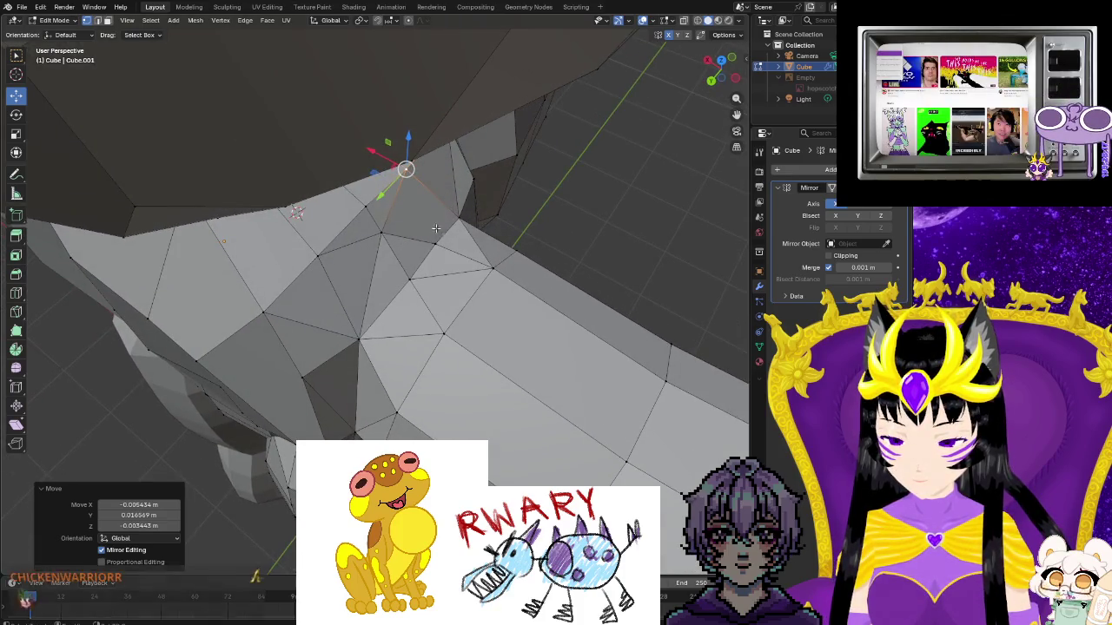
middle_drag(393, 309, 426, 180)
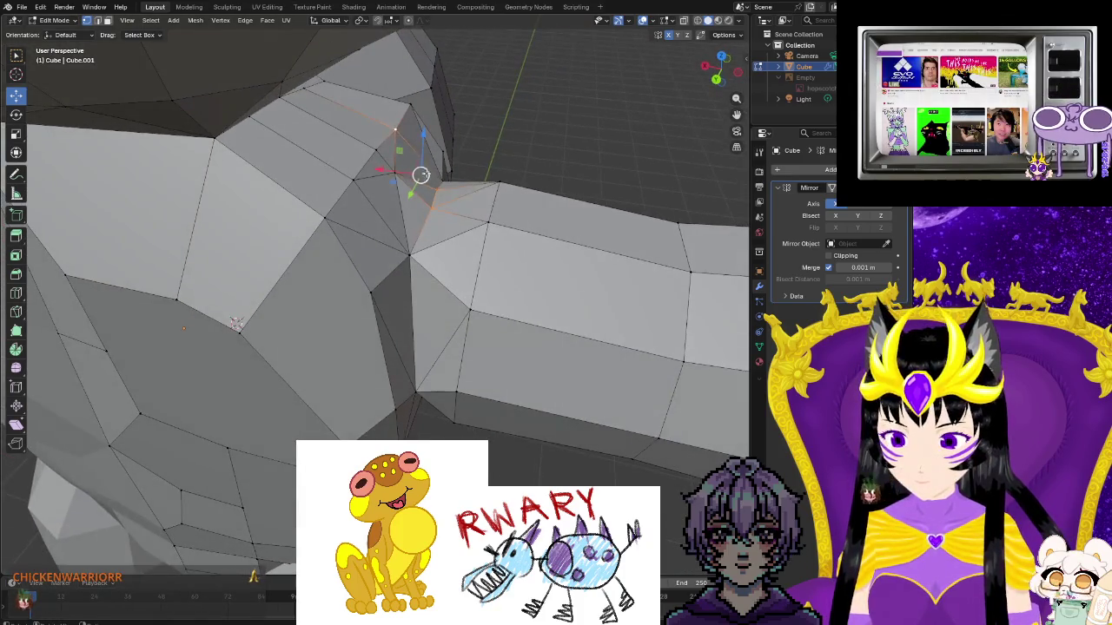
mouse_move(427, 159)
mouse_down()
mouse_move(455, 128)
mouse_move(398, 124)
mouse_move(401, 113)
mouse_up()
click(394, 172)
middle_drag(402, 113, 246, 217)
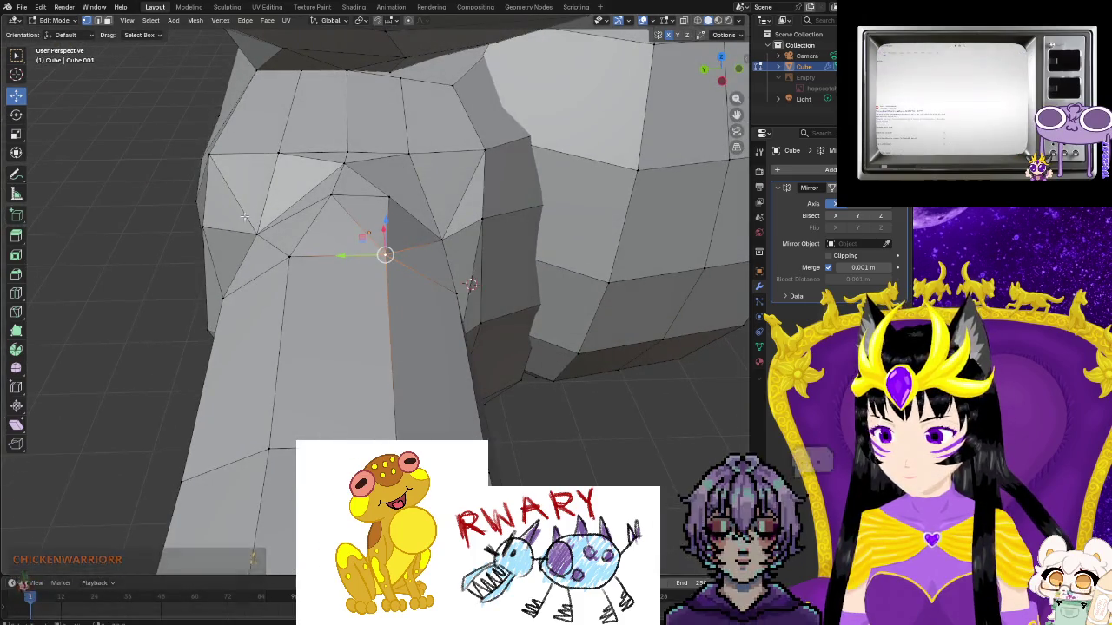
Move a vertex on the left of the shoulder upward to reshape it
click(257, 232)
drag(255, 193, 253, 173)
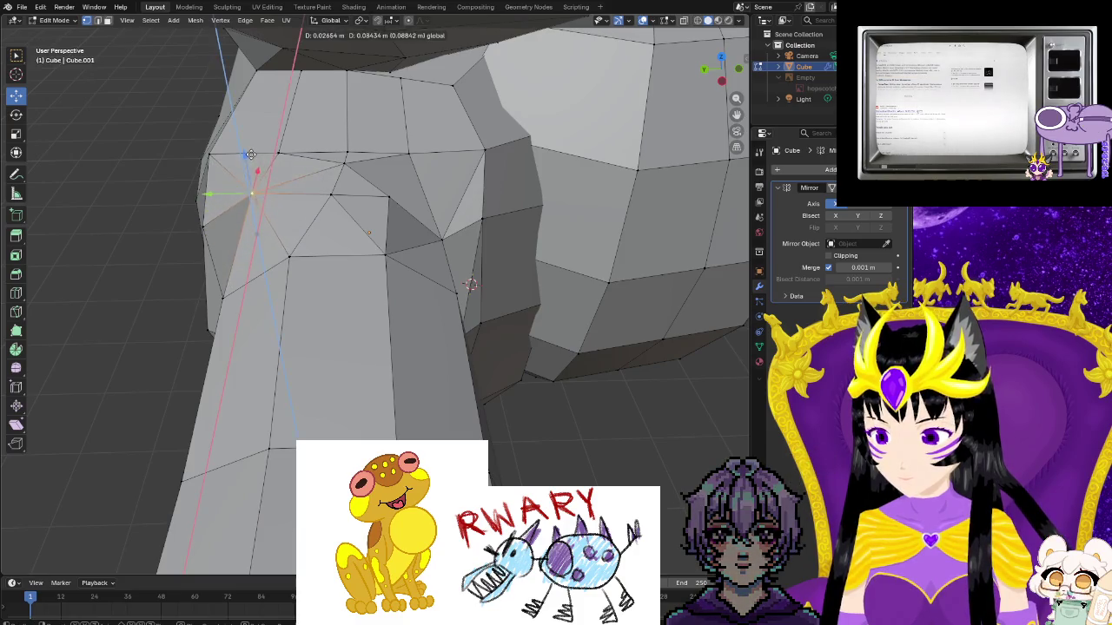
click(250, 154)
middle_drag(250, 155, 360, 219)
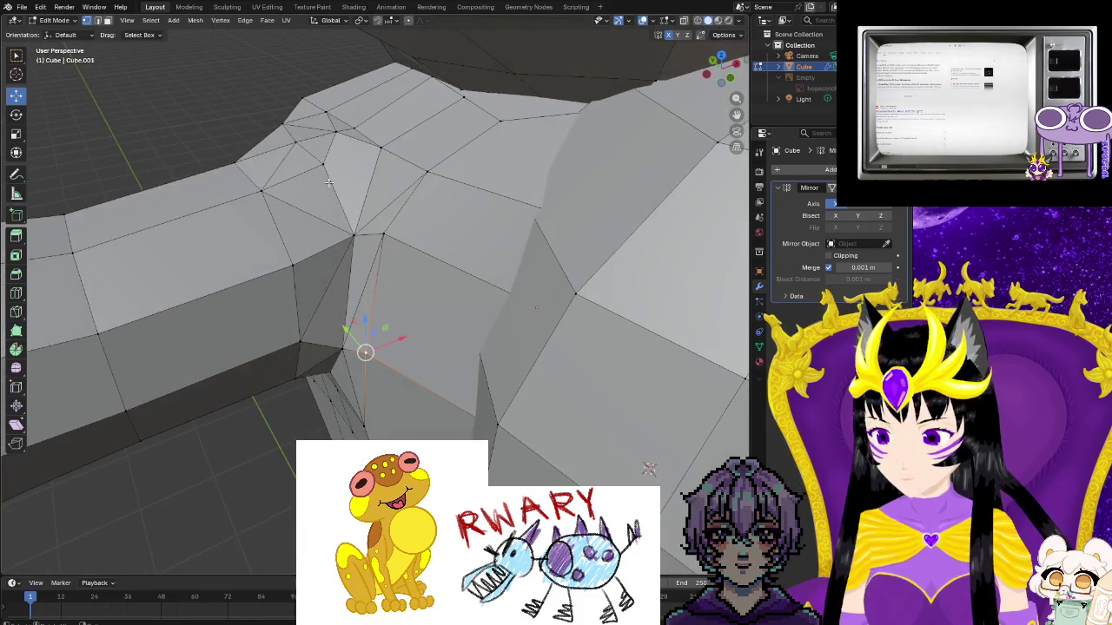
middle_drag(327, 177, 354, 228)
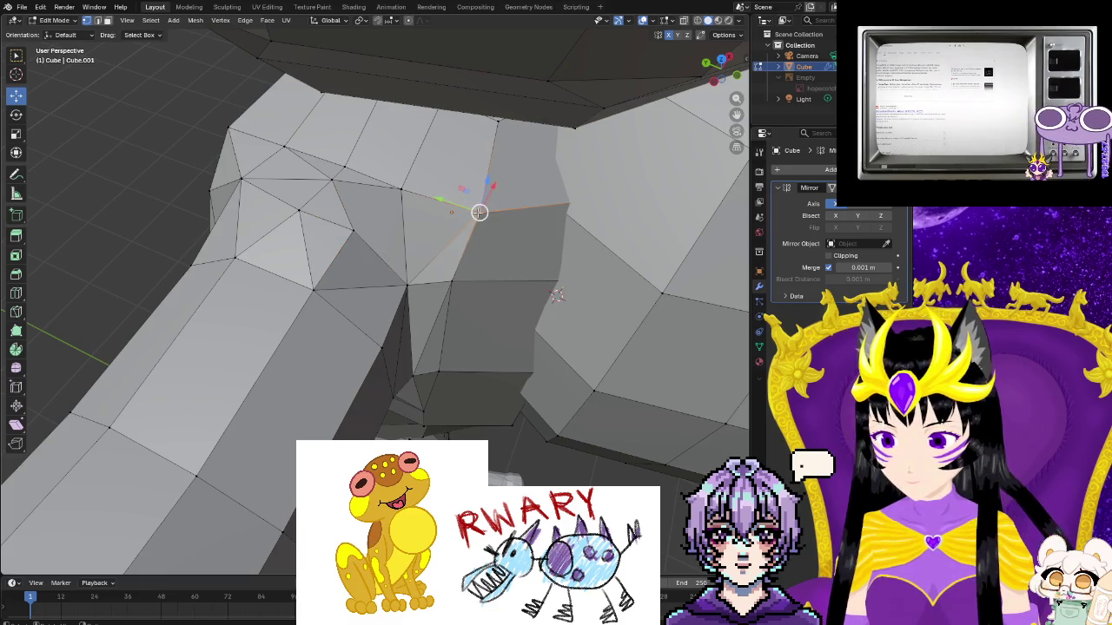
click(15, 311)
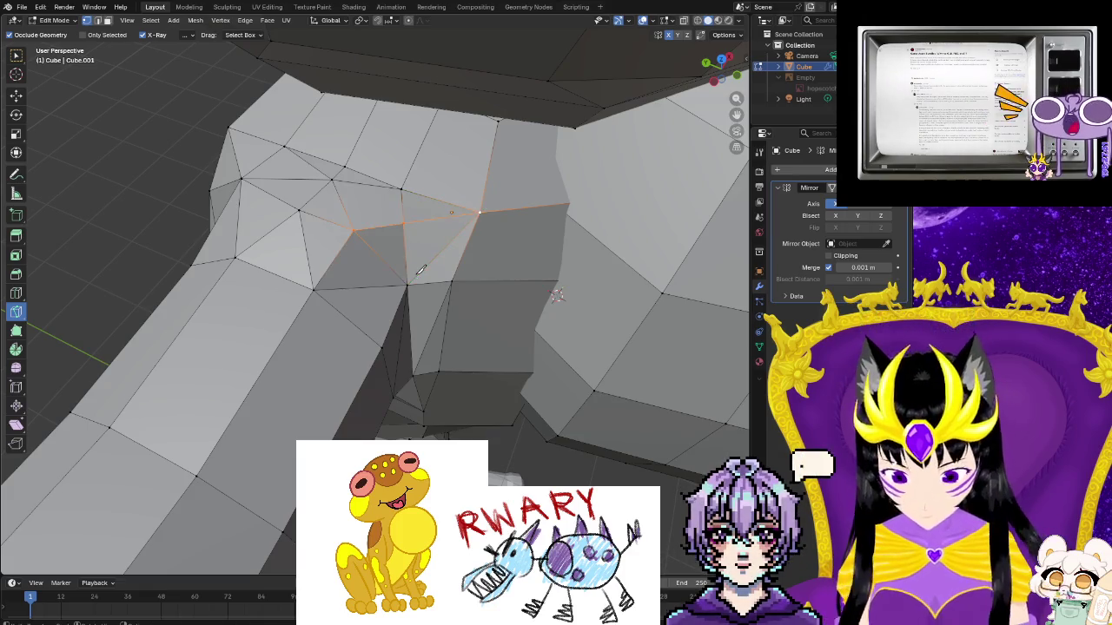
Undo the upward vertex move and instead slide another armpit vertex along X
middle_drag(74, 128, 443, 171)
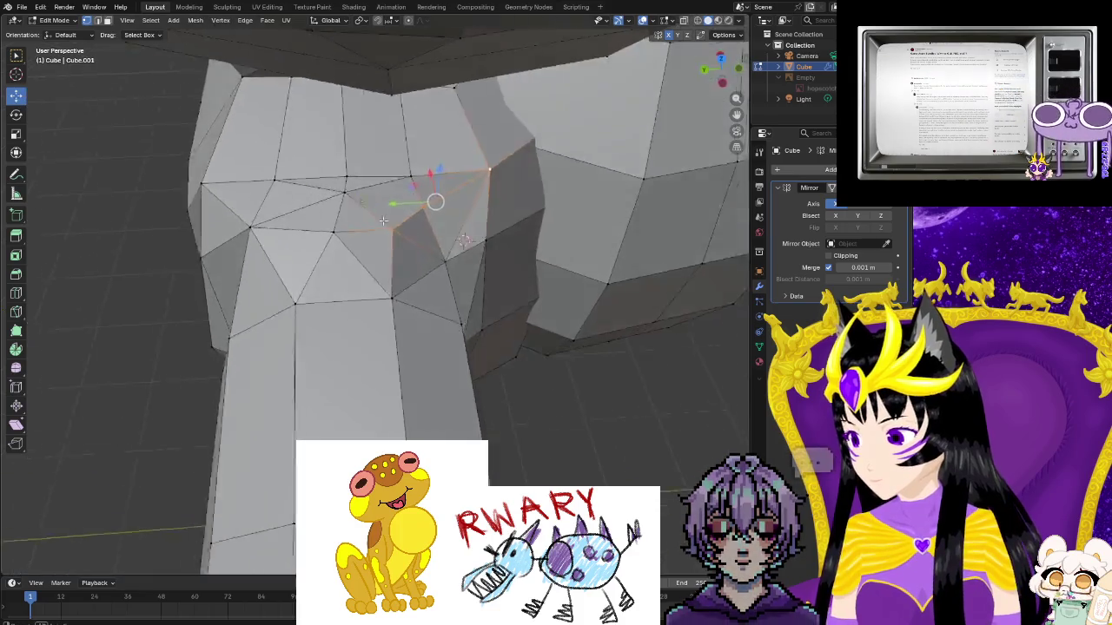
drag(442, 190, 445, 174)
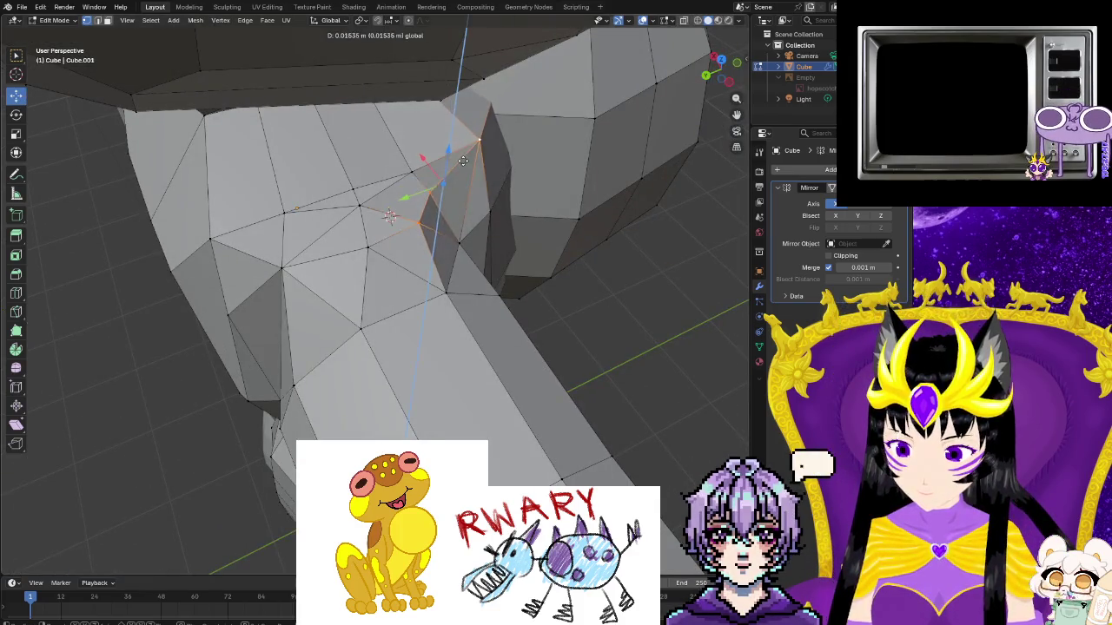
click(565, 260)
key(ctrl+z)
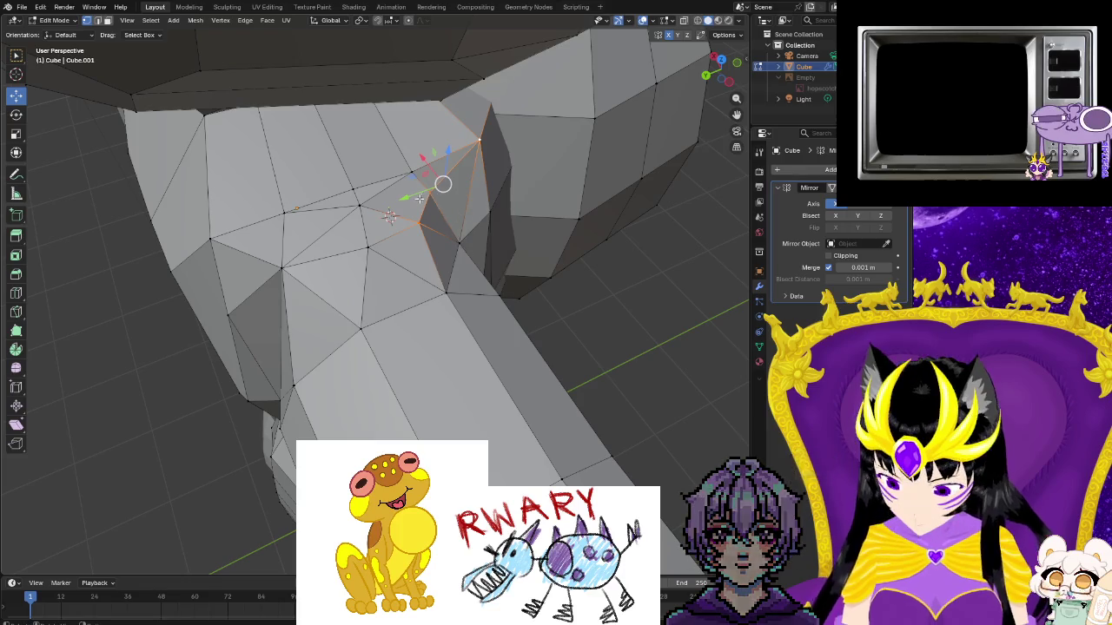
click(426, 192)
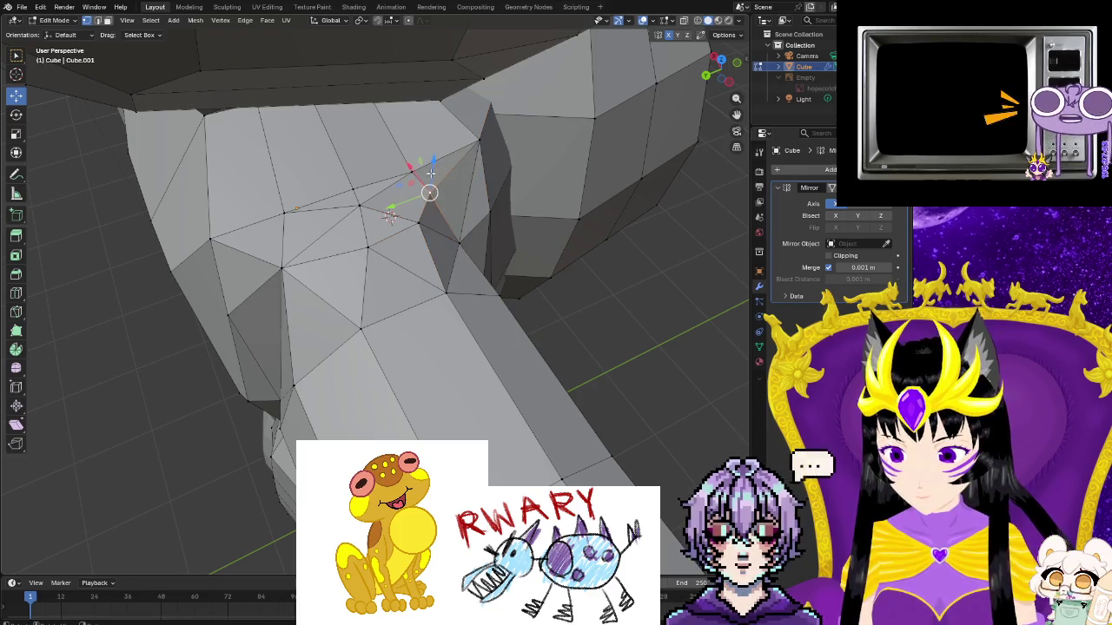
drag(436, 163, 436, 164)
middle_drag(436, 163, 376, 117)
mouse_move(387, 133)
mouse_down()
mouse_move(438, 144)
mouse_move(422, 157)
mouse_up()
mouse_move(422, 157)
middle_down()
mouse_move(386, 277)
mouse_move(374, 263)
mouse_move(417, 274)
middle_up()
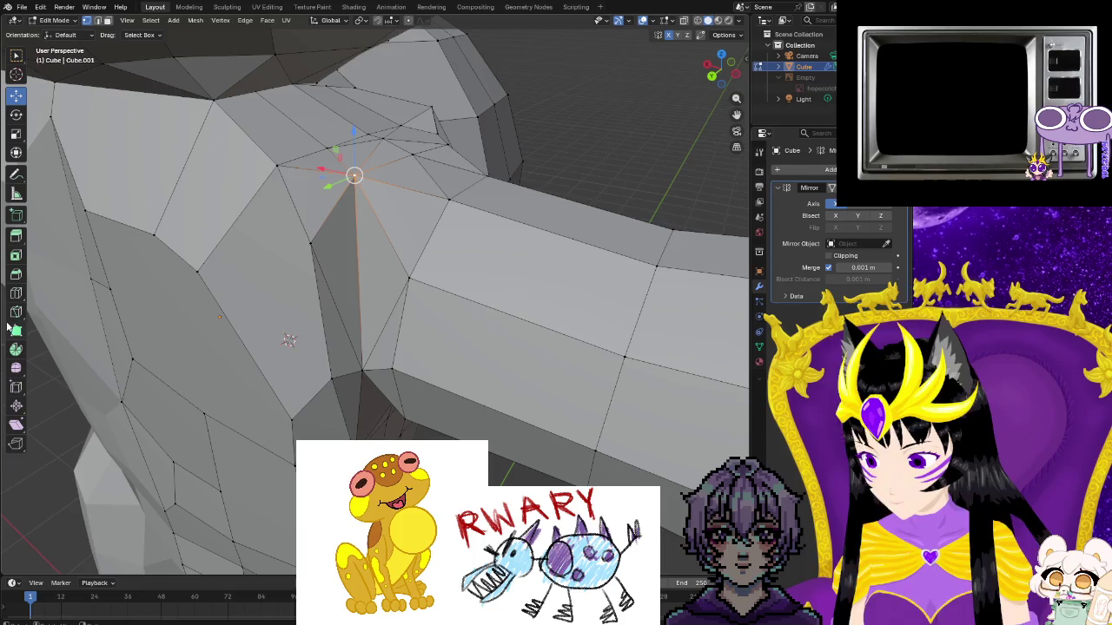
Knife-cut an edge between two shoulder vertices and nudge its end vertex 0.004738 m
click(410, 278)
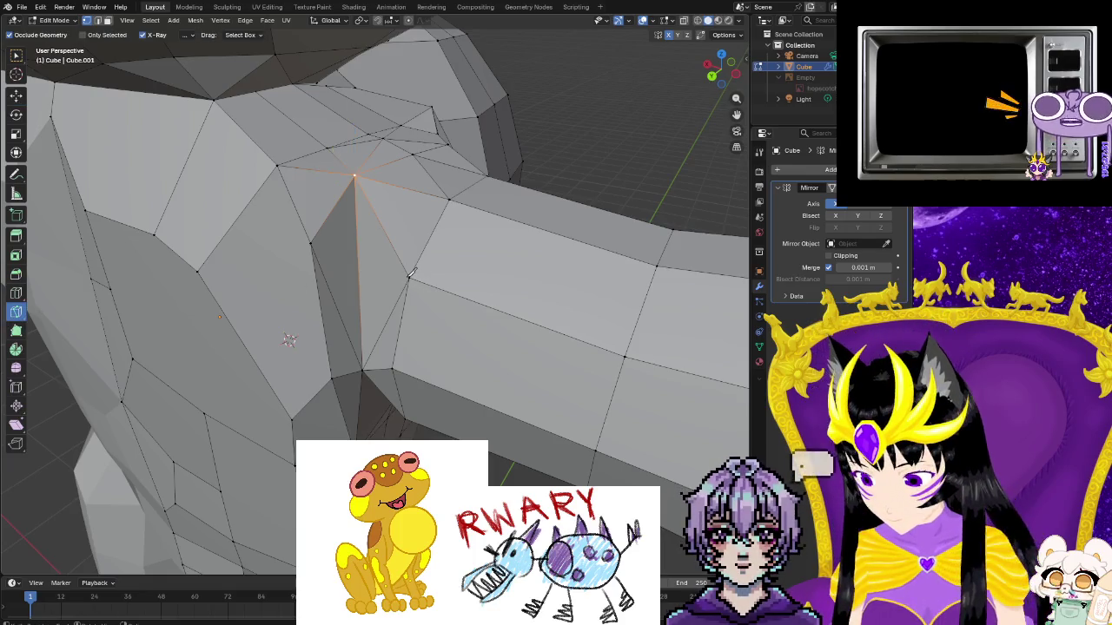
click(311, 242)
key(Return)
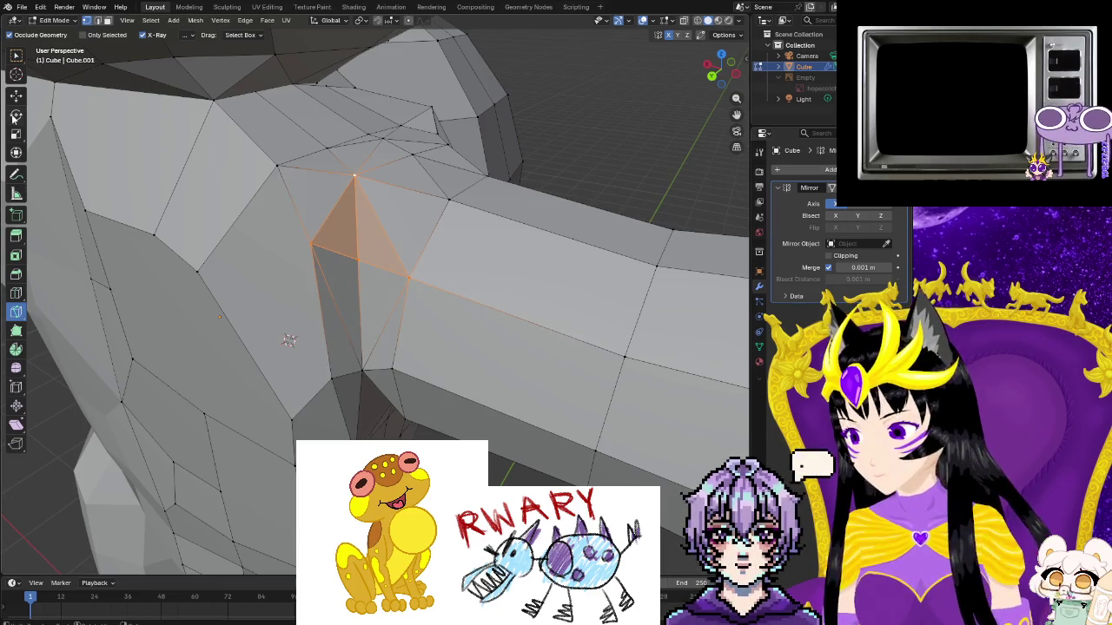
click(377, 286)
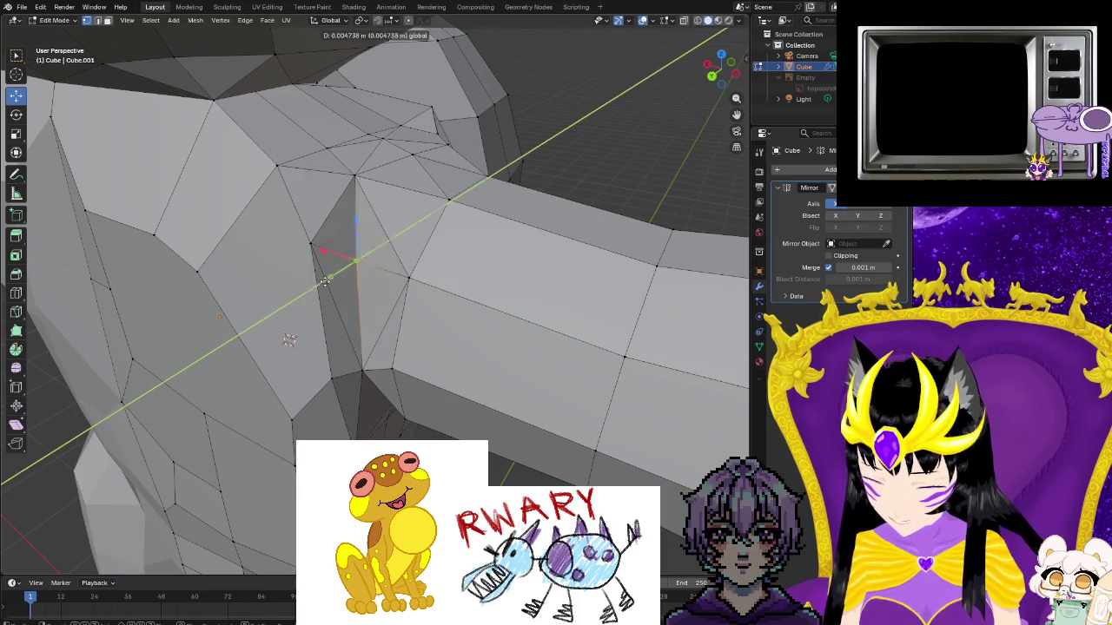
click(326, 280)
mouse_move(341, 267)
middle_down()
mouse_move(387, 368)
mouse_move(342, 368)
middle_up()
scroll(386, 368, down, 10)
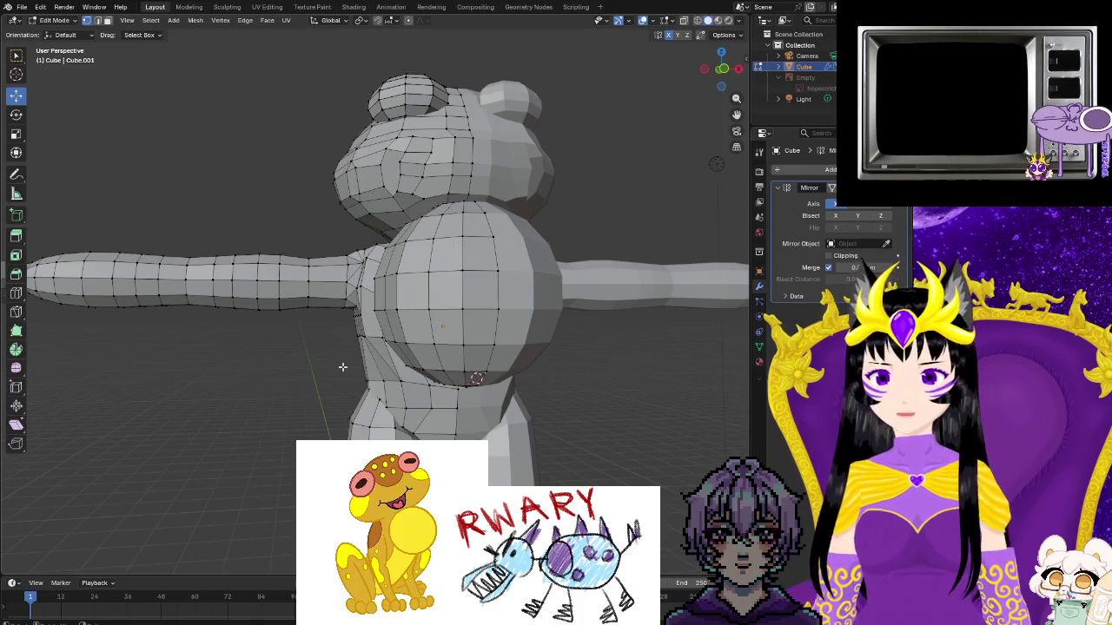
mouse_move(342, 367)
middle_down()
mouse_move(288, 415)
mouse_move(82, 426)
middle_up()
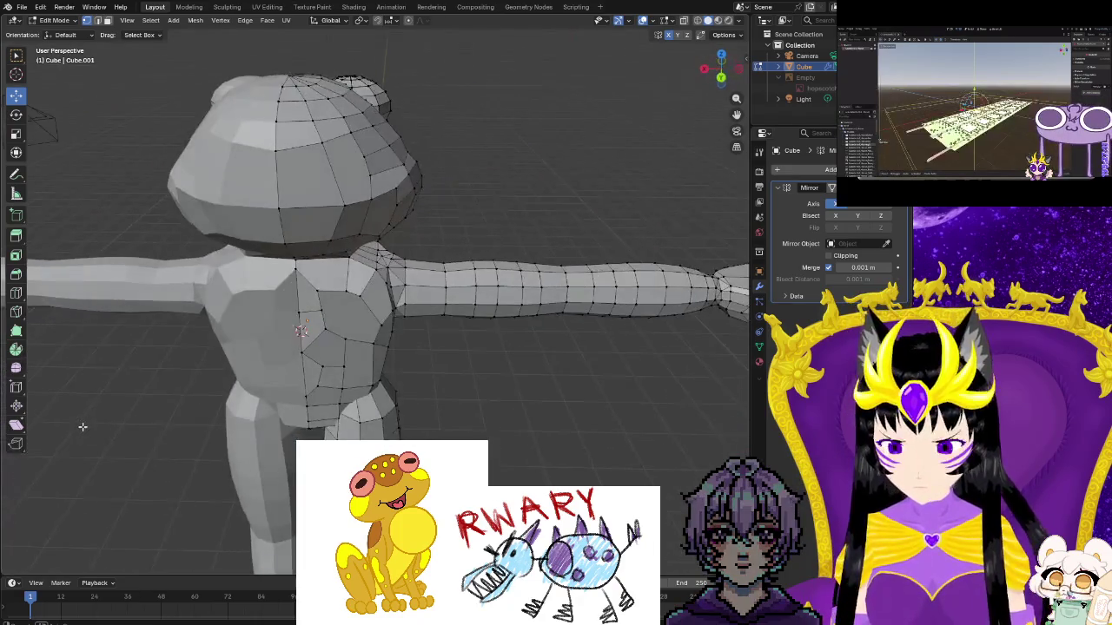
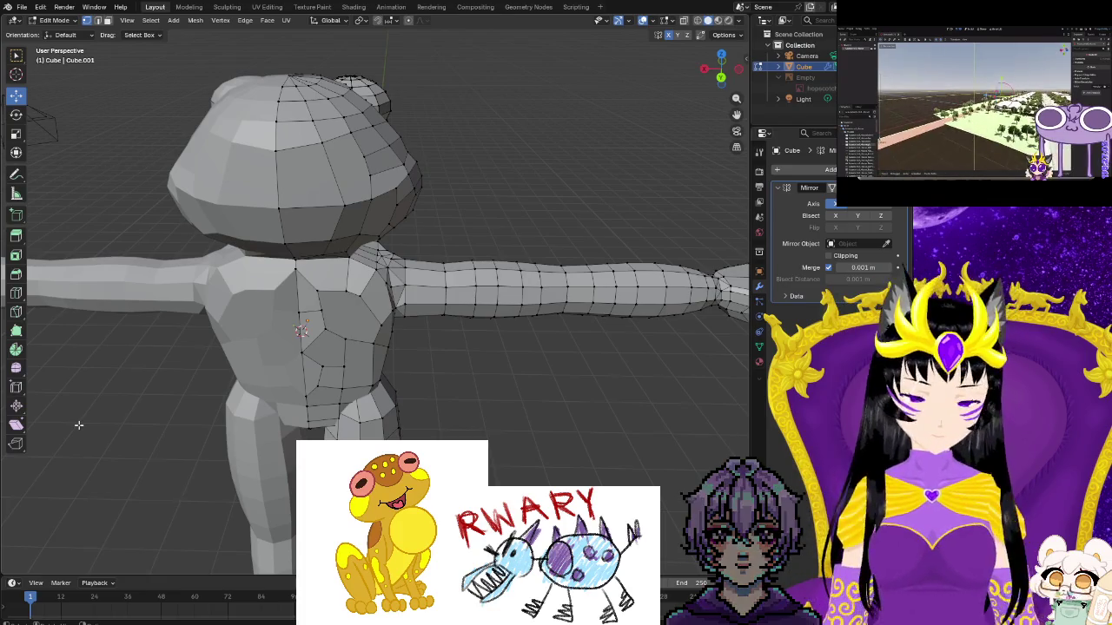
Raise the selected shoulder vertex upward where the arm joins the body
scroll(81, 423, up, 2)
scroll(81, 423, up, 3)
middle_drag(81, 423, 304, 419)
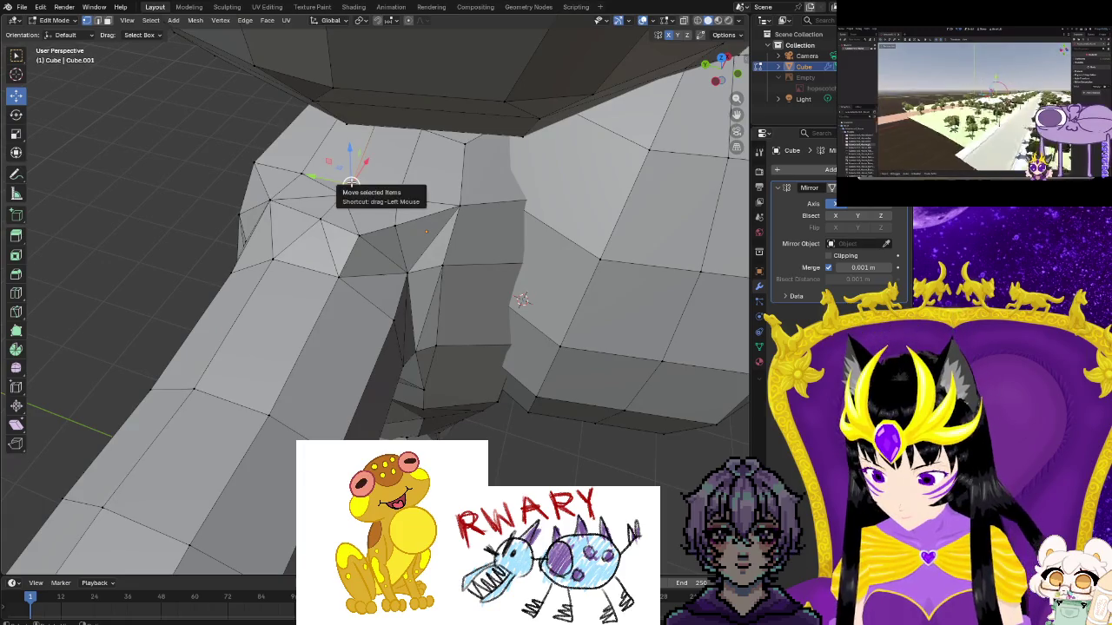
drag(355, 164, 347, 130)
middle_drag(348, 129, 402, 161)
drag(399, 121, 399, 111)
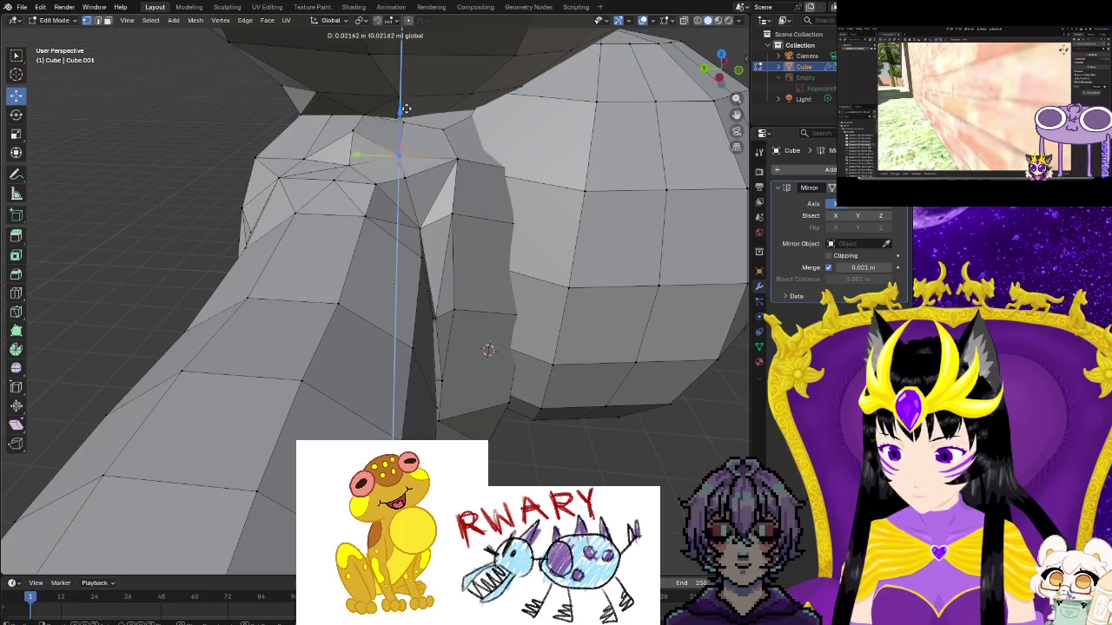
Raise a second shoulder vertex straight up along the Z axis
click(300, 157)
key(g)
key(z)
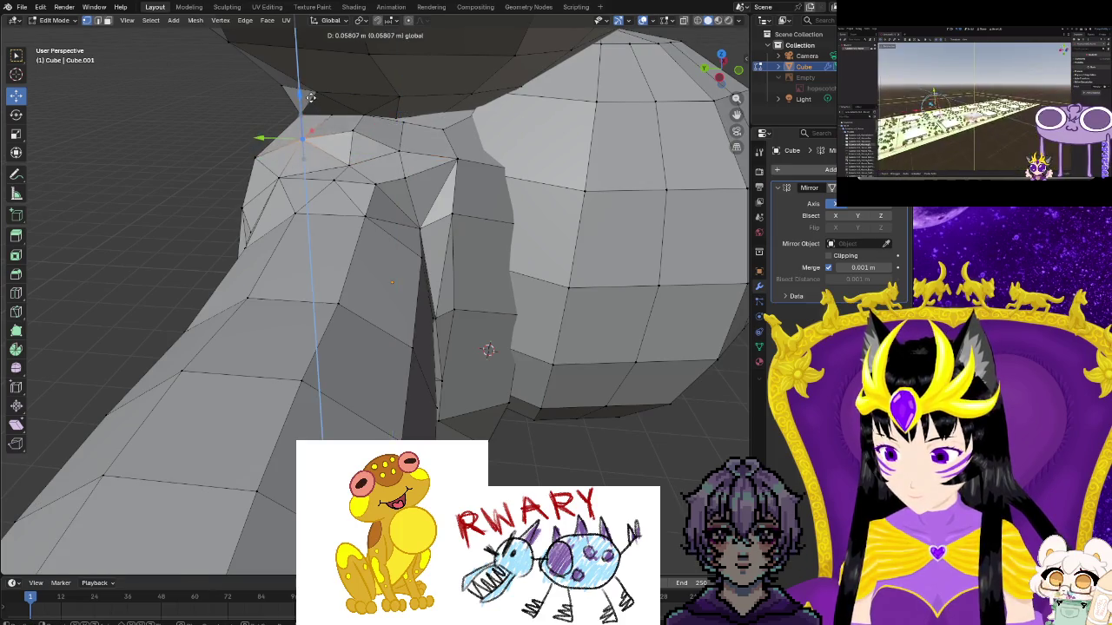
click(299, 135)
Reposition a nearby shoulder vertex, then move it again with the X axis locked (Shift+X)
mouse_move(300, 135)
middle_down()
mouse_move(354, 198)
mouse_move(306, 206)
middle_up()
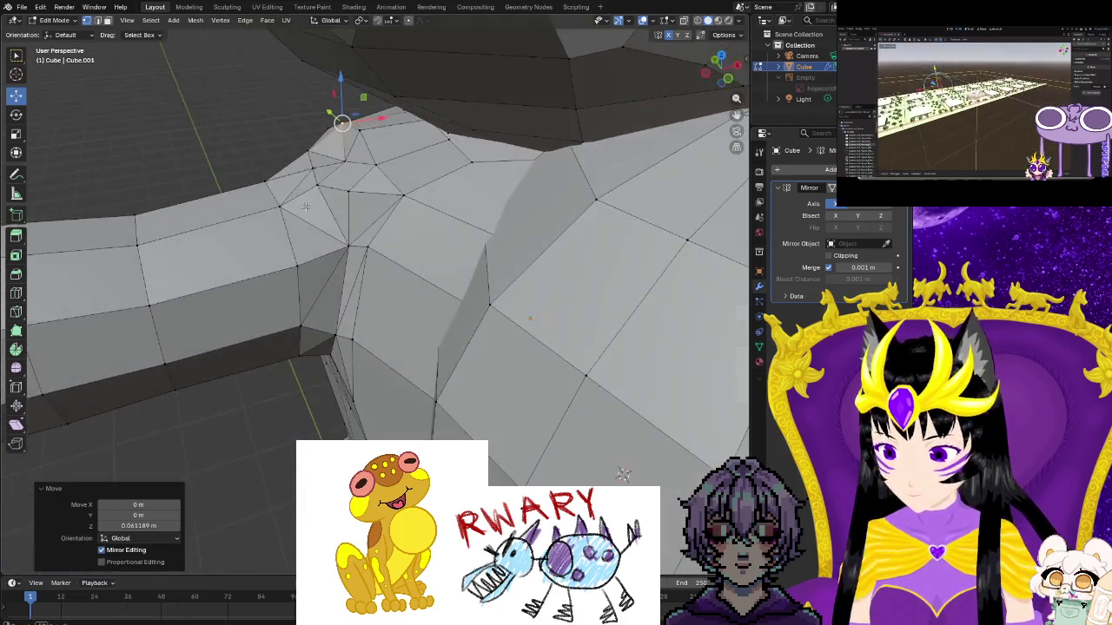
click(345, 159)
key(g)
click(309, 139)
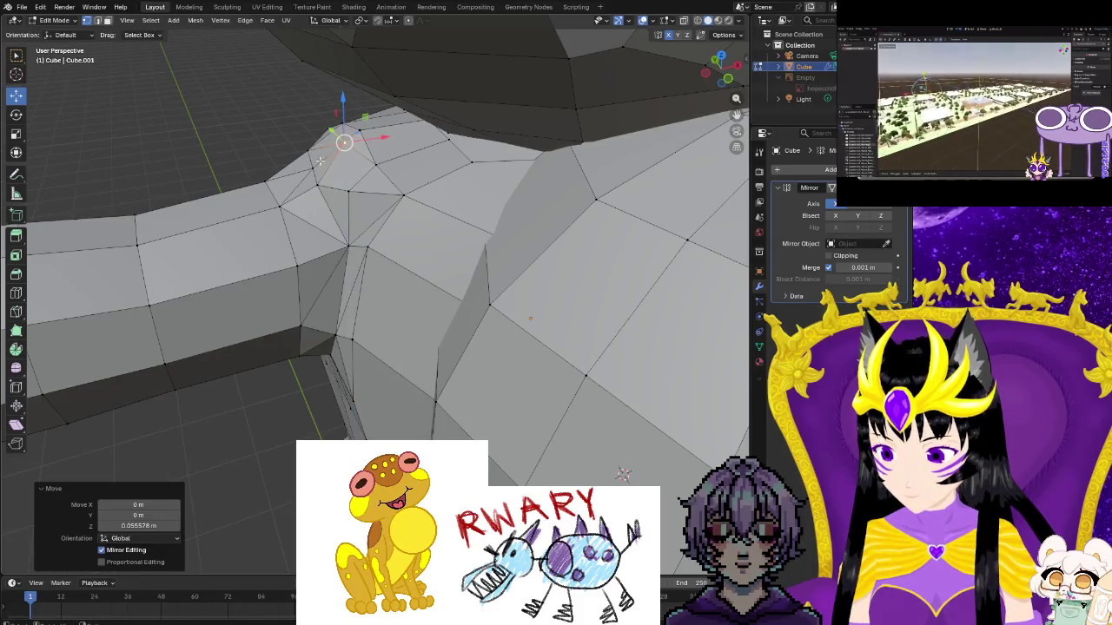
key(g)
key(shift+x)
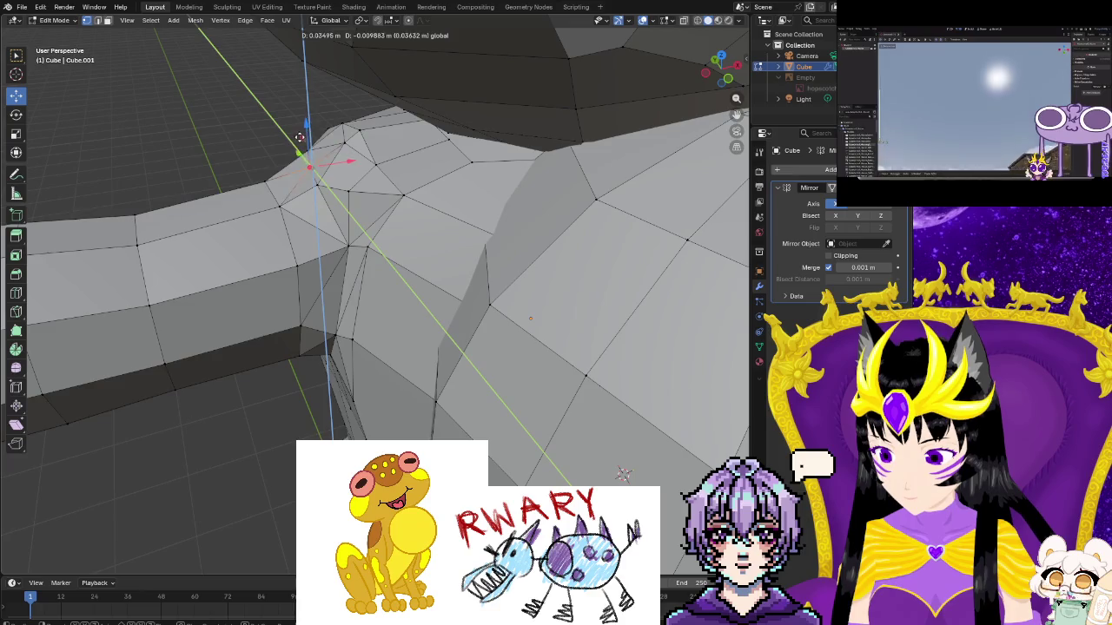
click(290, 132)
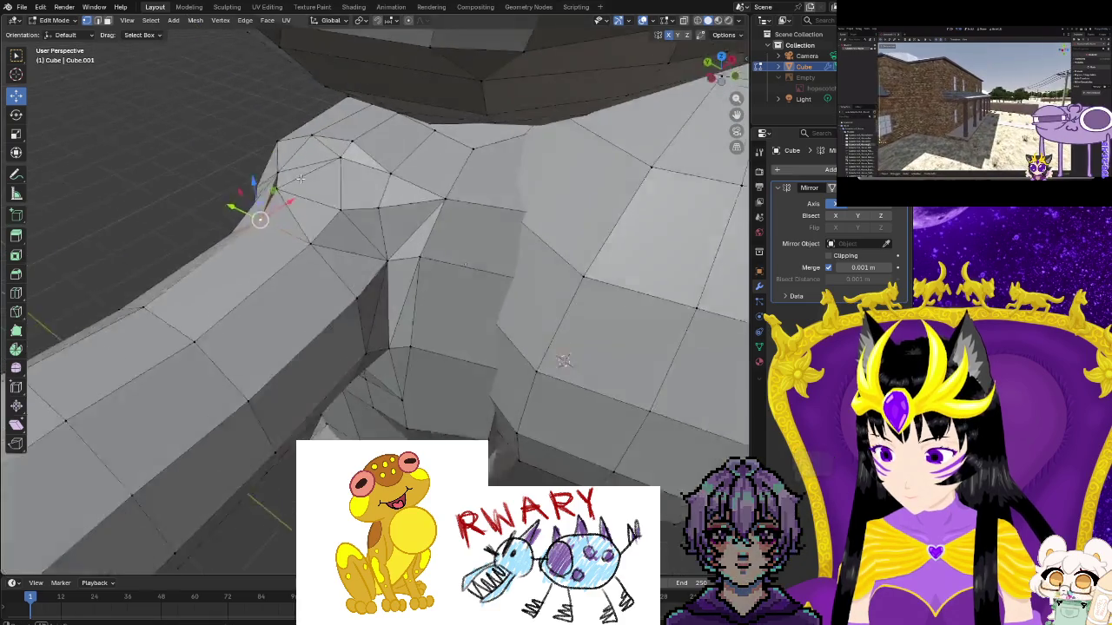
Shift the selected vertex sideways along X, then up along Z
middle_drag(290, 133, 356, 204)
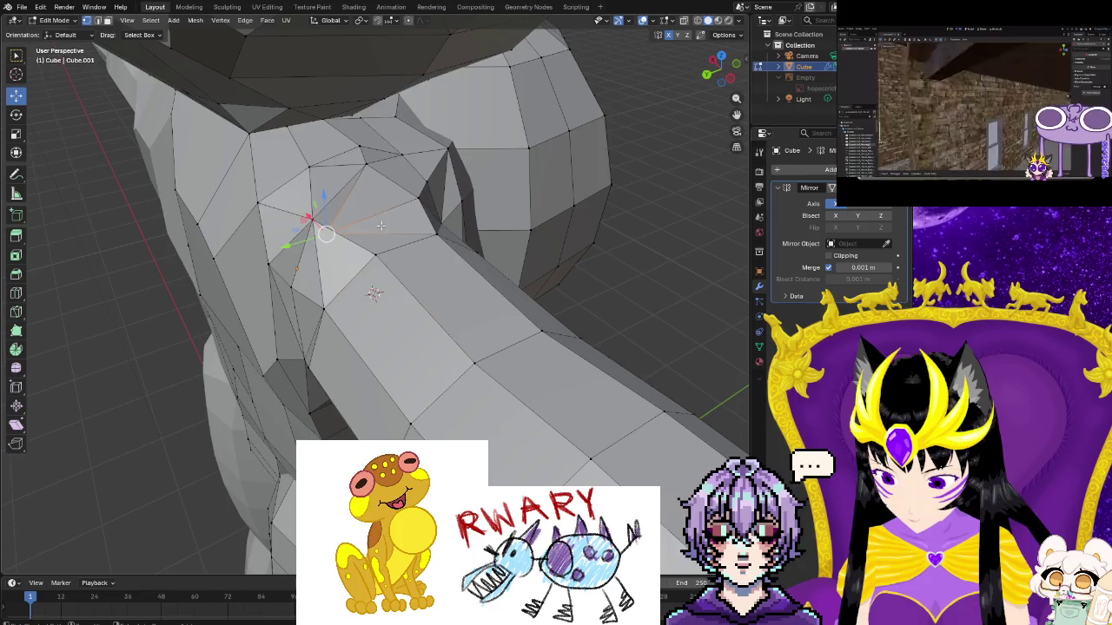
mouse_move(356, 209)
middle_down()
mouse_move(431, 267)
mouse_move(425, 181)
middle_up()
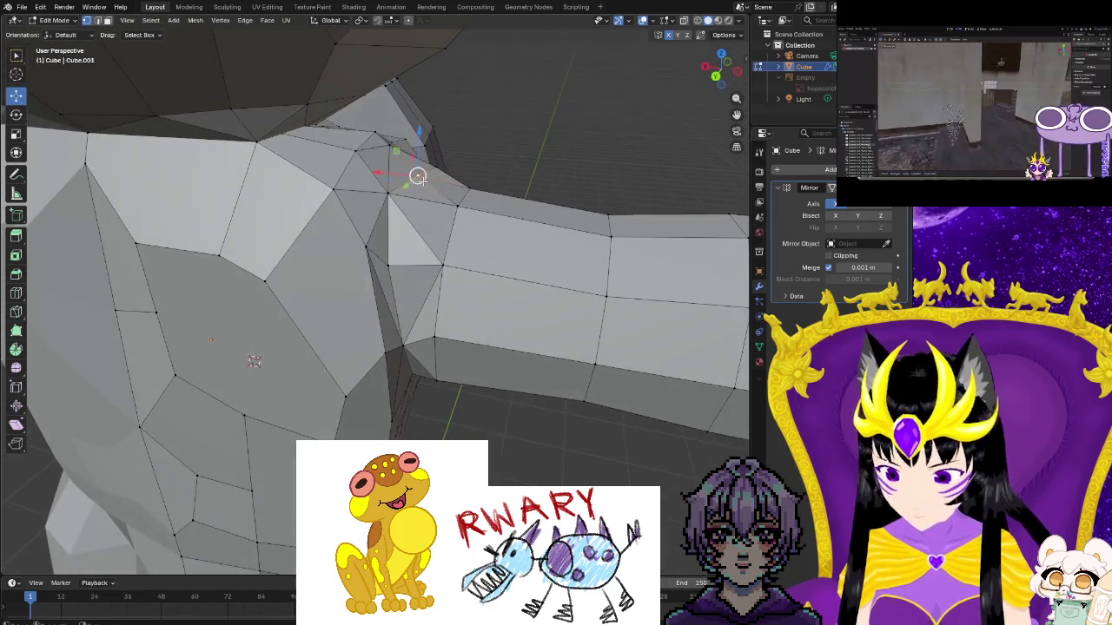
key(g)
key(x)
click(427, 174)
key(g)
key(z)
click(434, 169)
Move two vertices at the shoulder edge into a smoother contour and nudge one upward
click(455, 203)
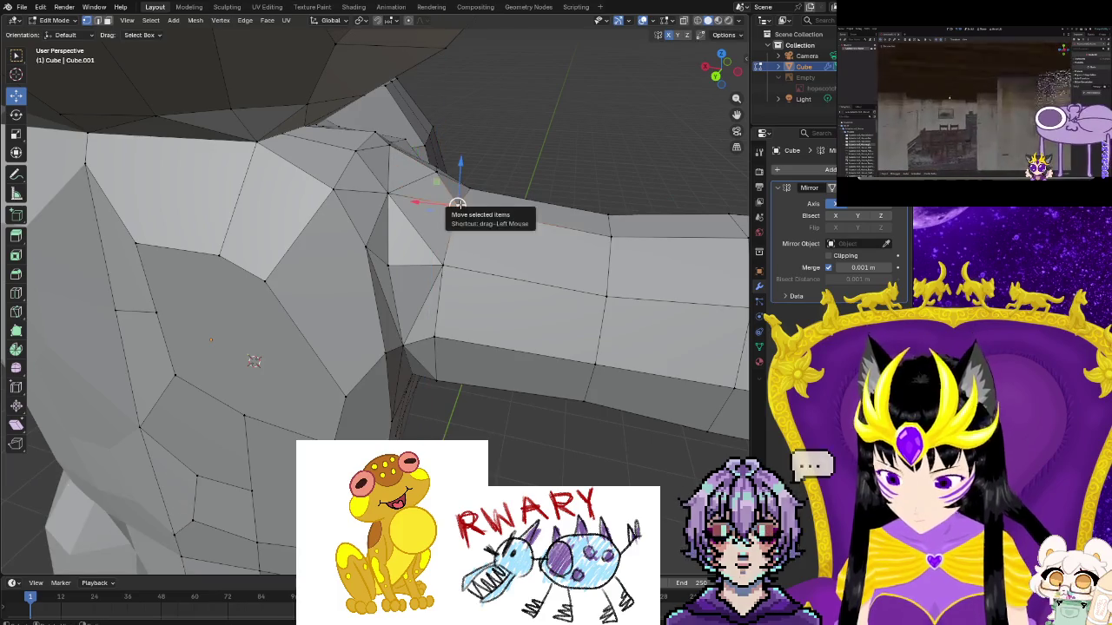
key(g)
click(470, 179)
click(469, 187)
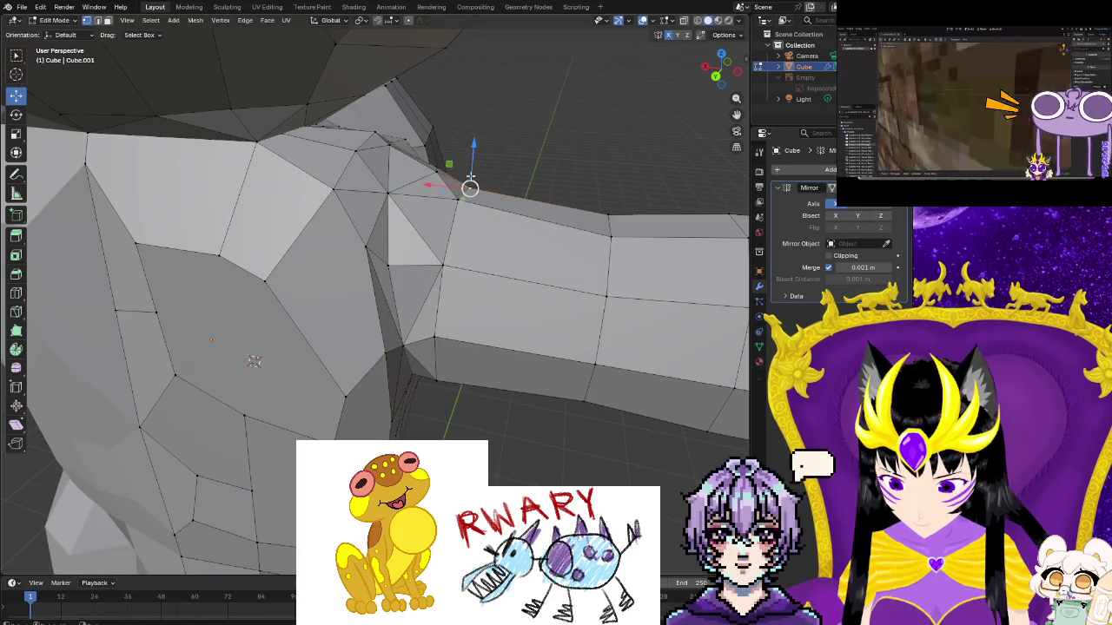
key(g)
click(464, 178)
middle_drag(465, 178, 447, 200)
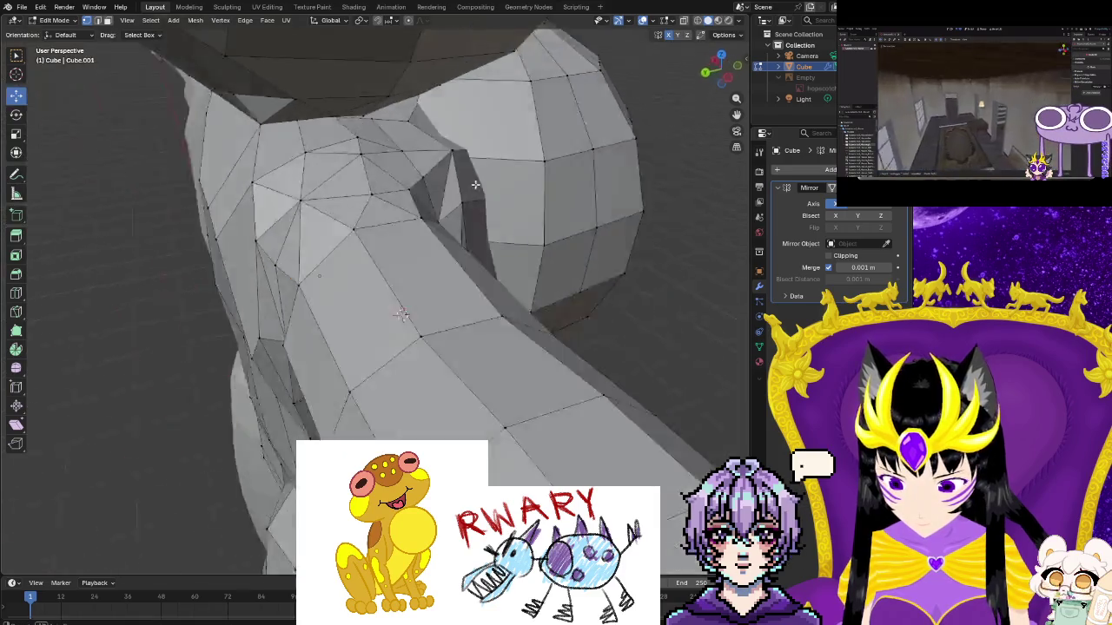
middle_drag(409, 237, 398, 218)
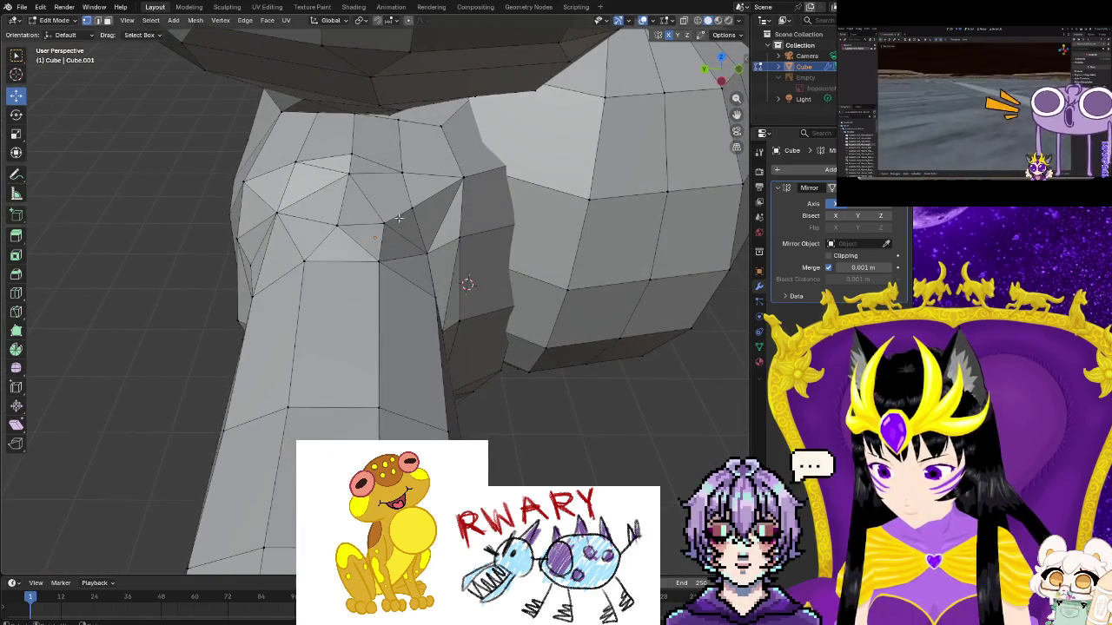
mouse_move(384, 223)
mouse_down()
mouse_move(420, 205)
mouse_move(426, 253)
mouse_move(434, 241)
mouse_up()
mouse_move(434, 243)
middle_down()
mouse_move(452, 343)
mouse_move(359, 311)
mouse_move(294, 132)
middle_up()
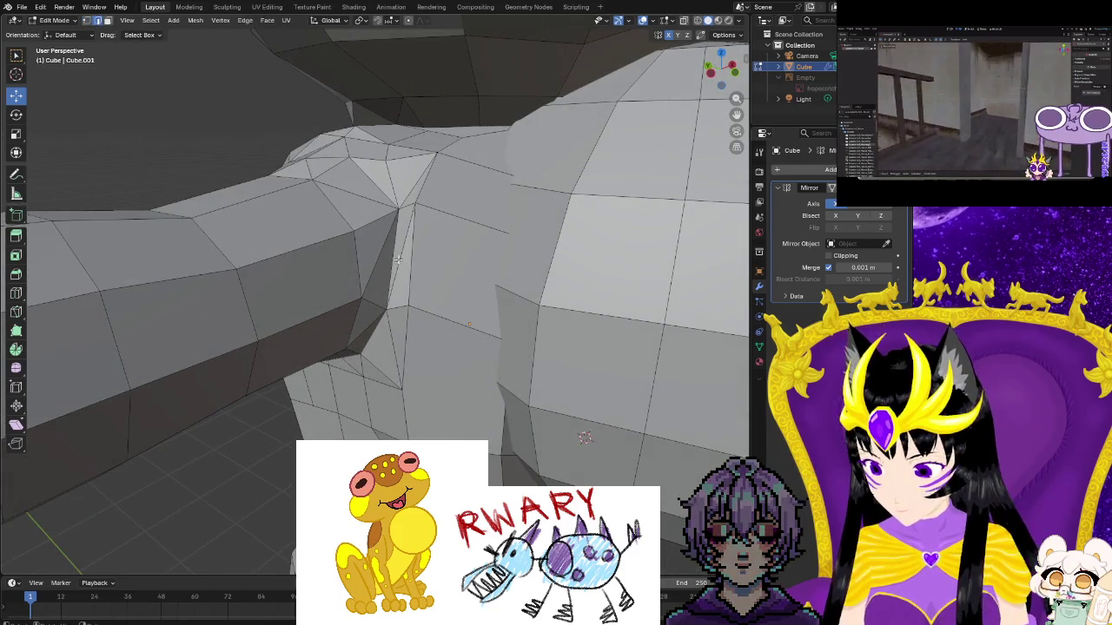
Dissolve two sets of extra shoulder edges with Dissolve Edges, then inspect the cleaned shoulder
right_click(400, 258)
click(380, 334)
middle_drag(379, 333, 304, 278)
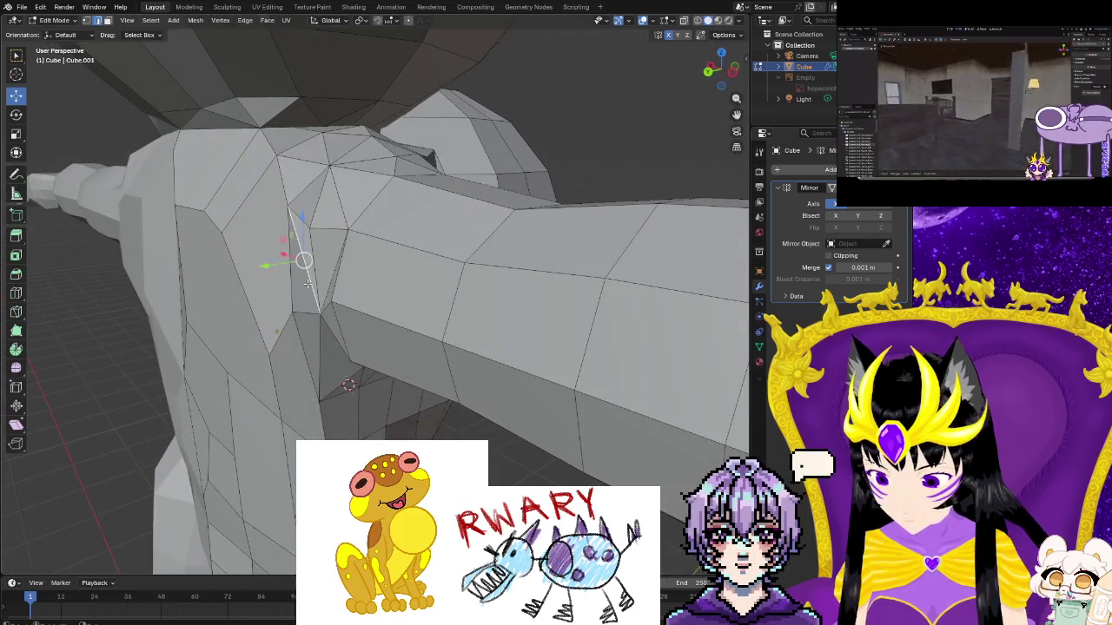
right_click(311, 288)
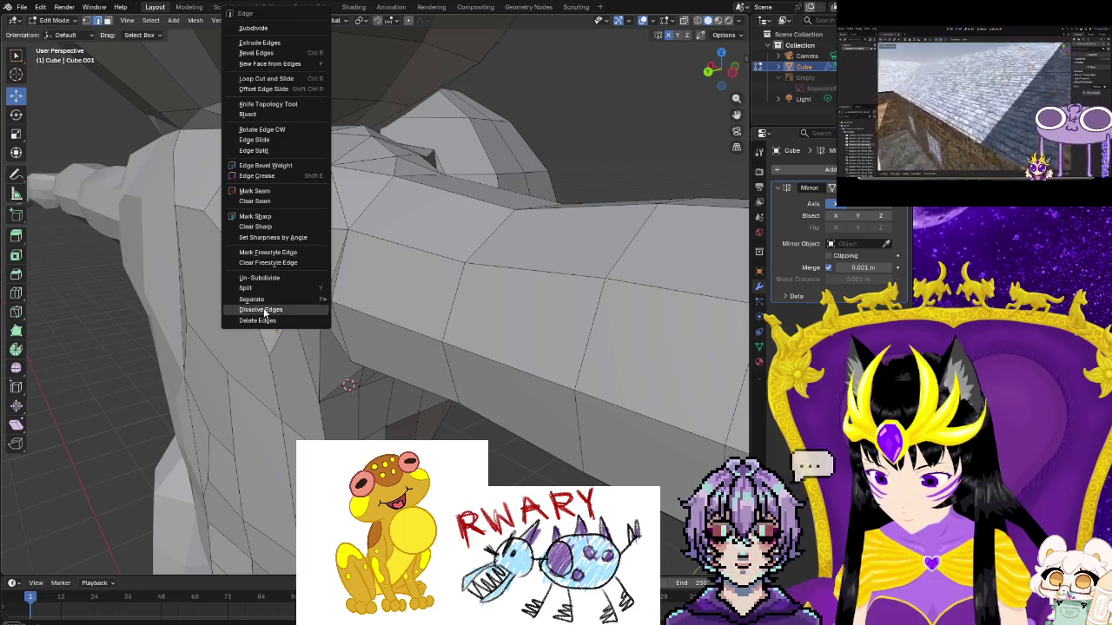
click(286, 310)
mouse_move(318, 313)
middle_down()
mouse_move(330, 360)
mouse_move(396, 393)
mouse_move(187, 354)
mouse_move(285, 421)
mouse_move(247, 175)
middle_up()
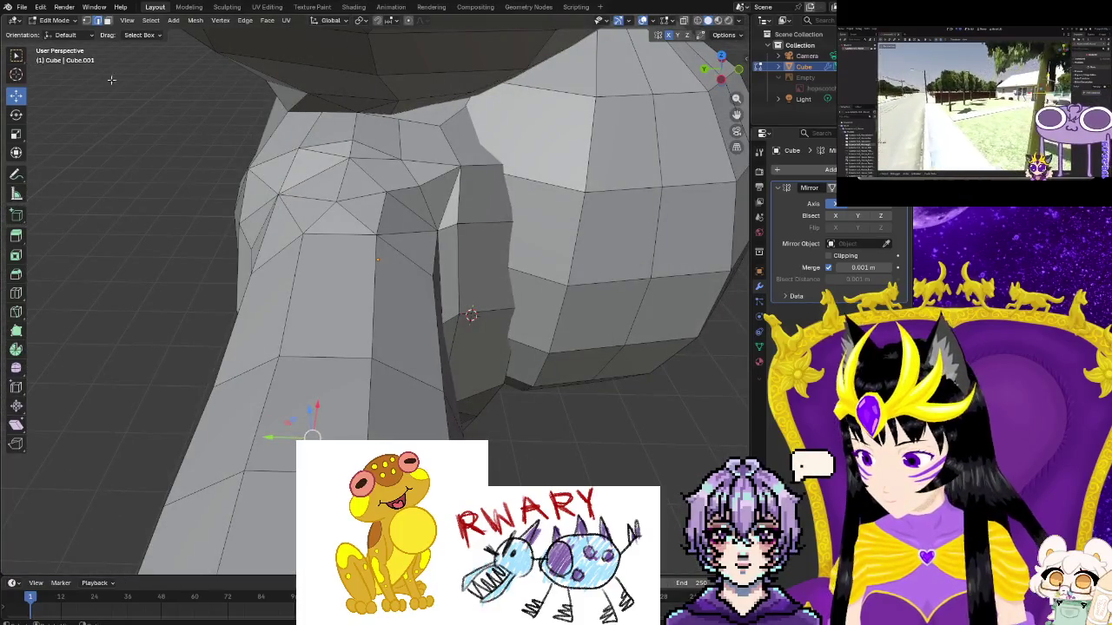
mouse_move(181, 272)
middle_down()
mouse_move(380, 313)
mouse_move(313, 251)
middle_up()
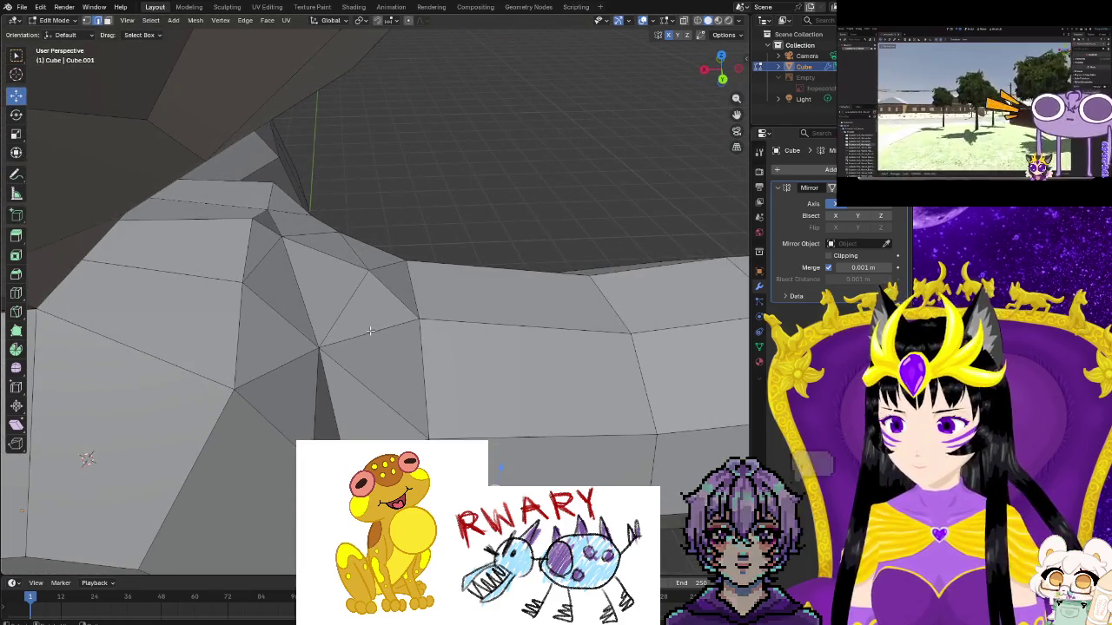
Pull two armpit vertices up and right, raise the top one, and move the lower one
click(281, 235)
drag(281, 237, 300, 229)
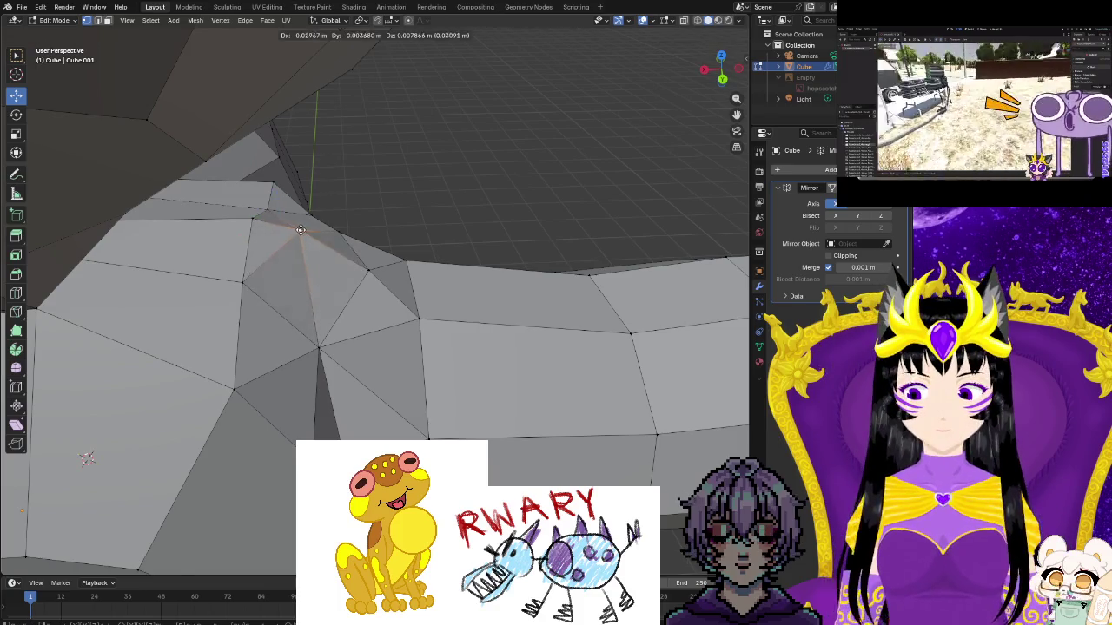
click(365, 268)
drag(367, 269, 375, 266)
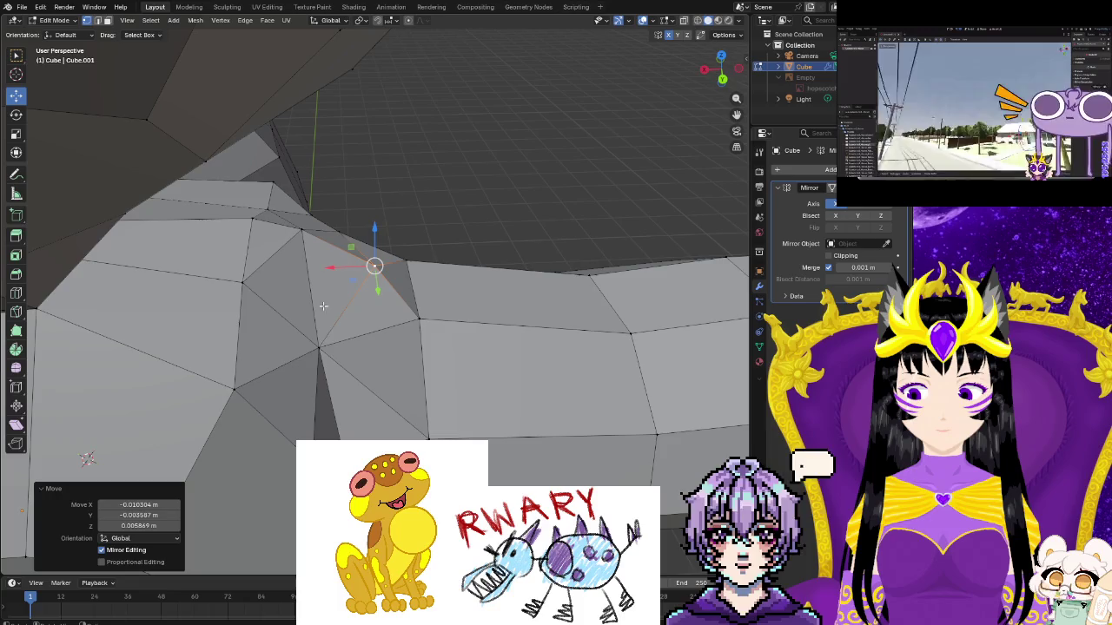
drag(319, 351, 338, 333)
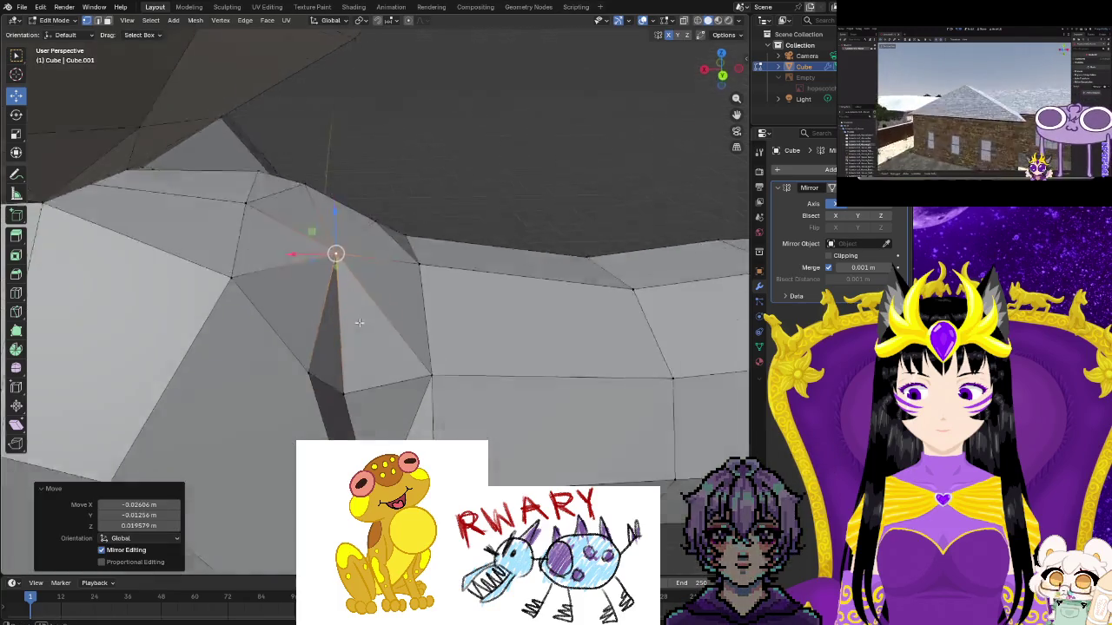
middle_drag(337, 332, 327, 154)
drag(327, 153, 325, 144)
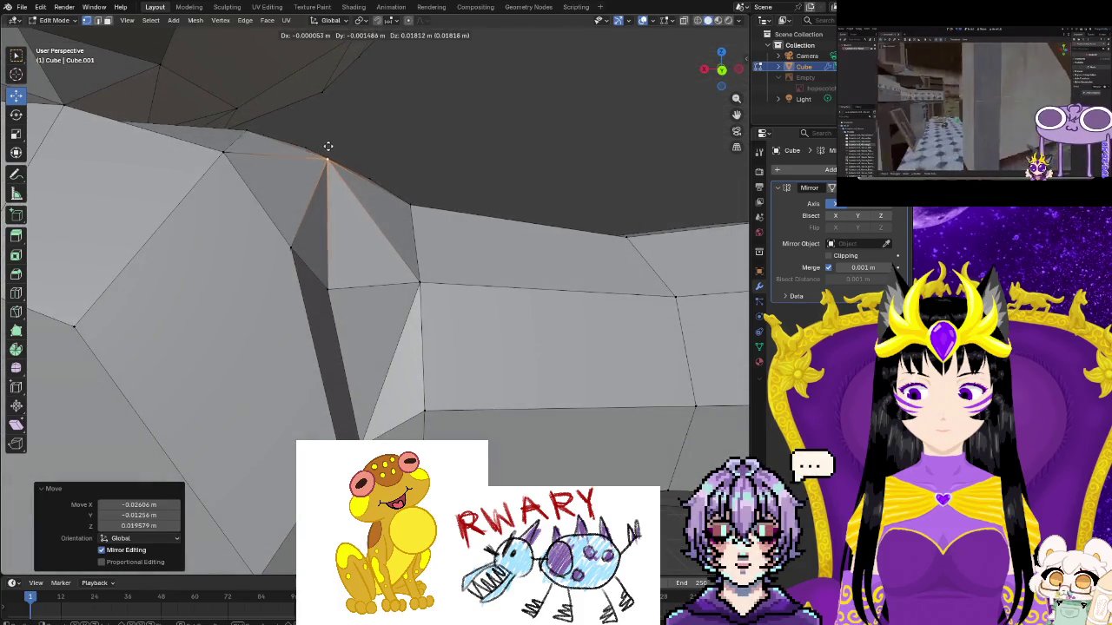
click(291, 247)
mouse_move(291, 247)
mouse_down()
mouse_move(307, 243)
mouse_move(287, 235)
mouse_move(358, 279)
mouse_move(386, 280)
mouse_move(360, 280)
mouse_up()
Refine the armpit vertex position from several angles, then clear the selection
mouse_move(359, 281)
middle_down()
mouse_move(563, 402)
mouse_move(524, 355)
mouse_move(528, 309)
middle_up()
drag(528, 309, 528, 294)
mouse_move(528, 293)
middle_down()
mouse_move(529, 337)
mouse_move(353, 173)
middle_up()
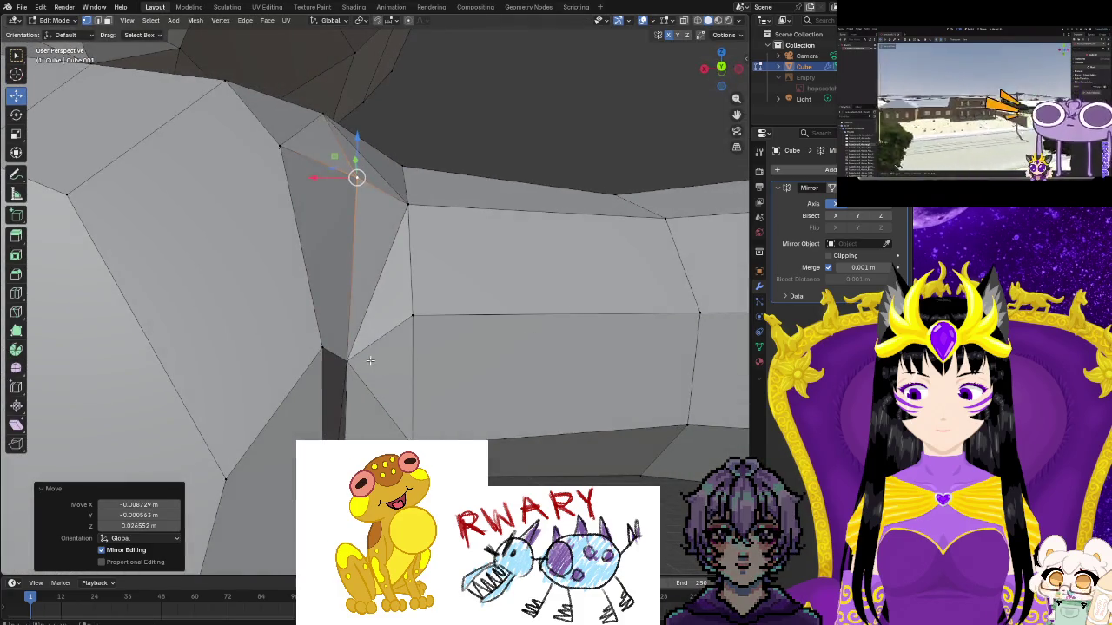
drag(348, 360, 360, 310)
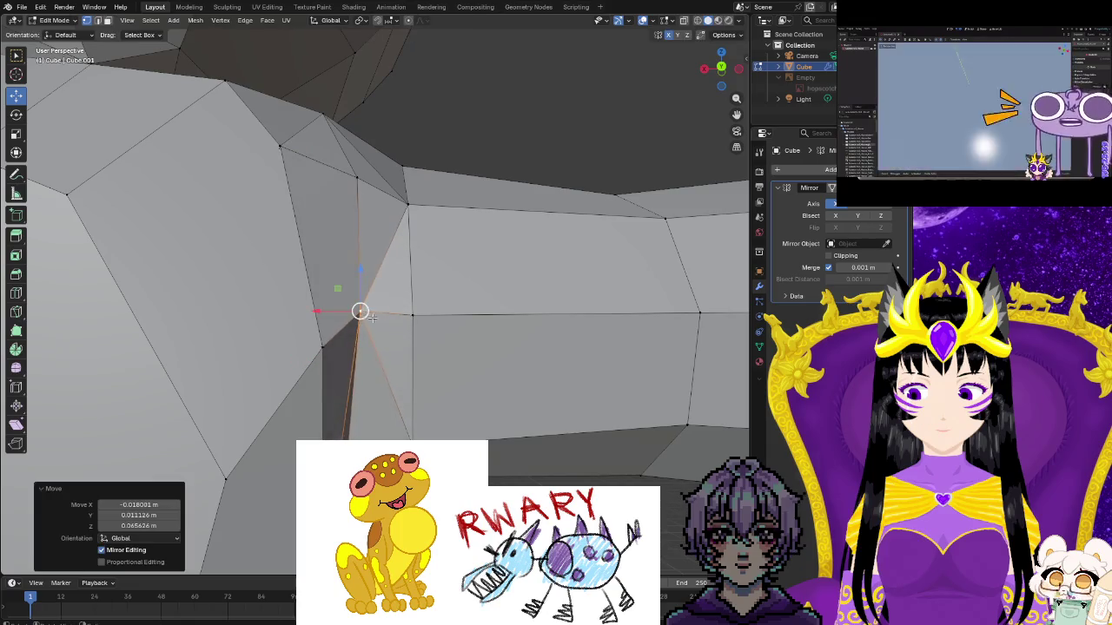
middle_drag(360, 310, 428, 346)
mouse_move(582, 405)
mouse_down()
mouse_move(622, 400)
mouse_move(589, 405)
mouse_up()
mouse_move(589, 405)
middle_down()
mouse_move(584, 419)
mouse_move(316, 433)
middle_up()
drag(316, 434, 291, 431)
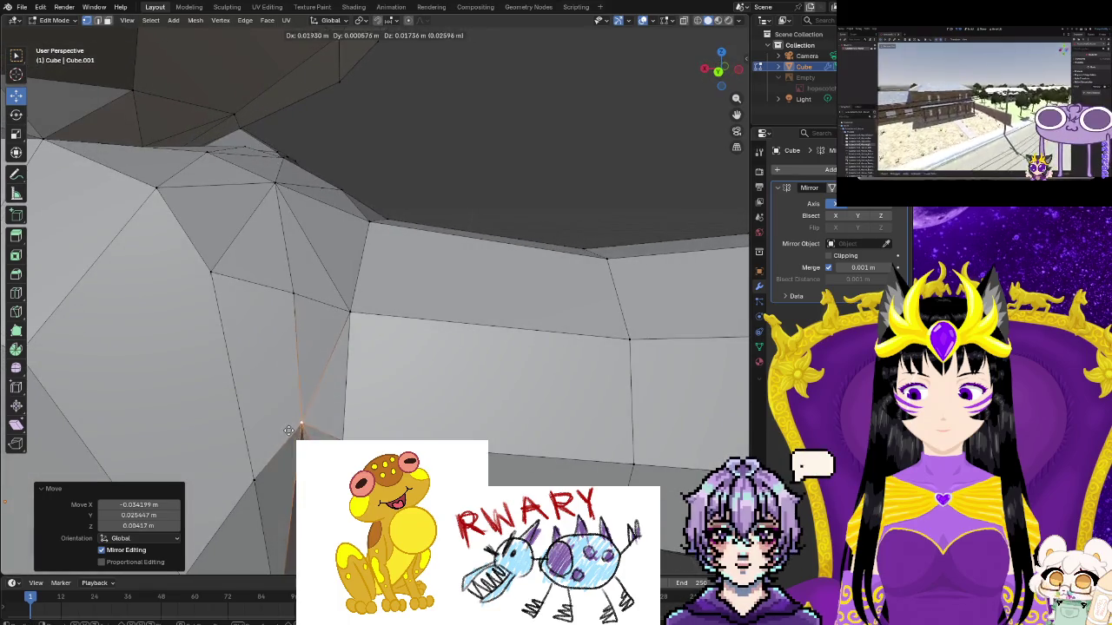
middle_drag(303, 423, 286, 418)
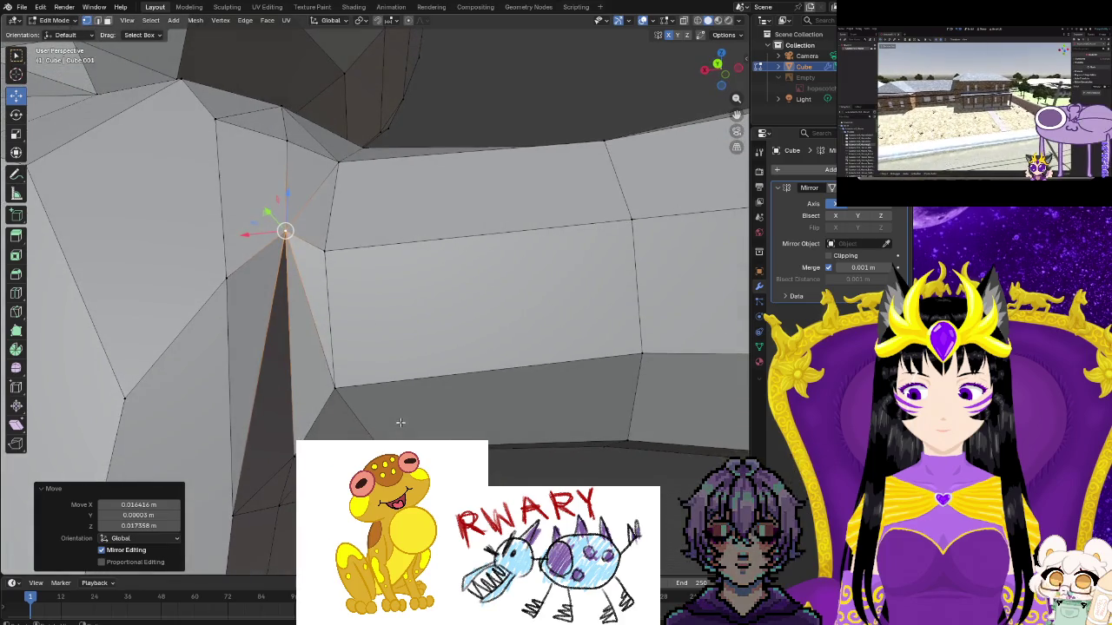
click(286, 418)
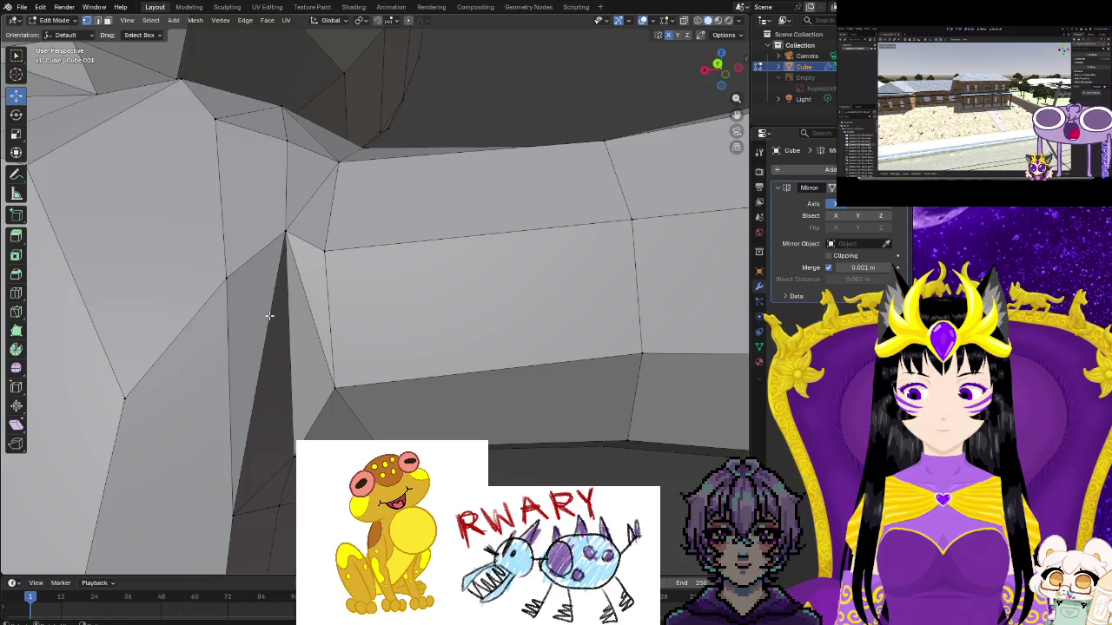
middle_drag(289, 409, 256, 395)
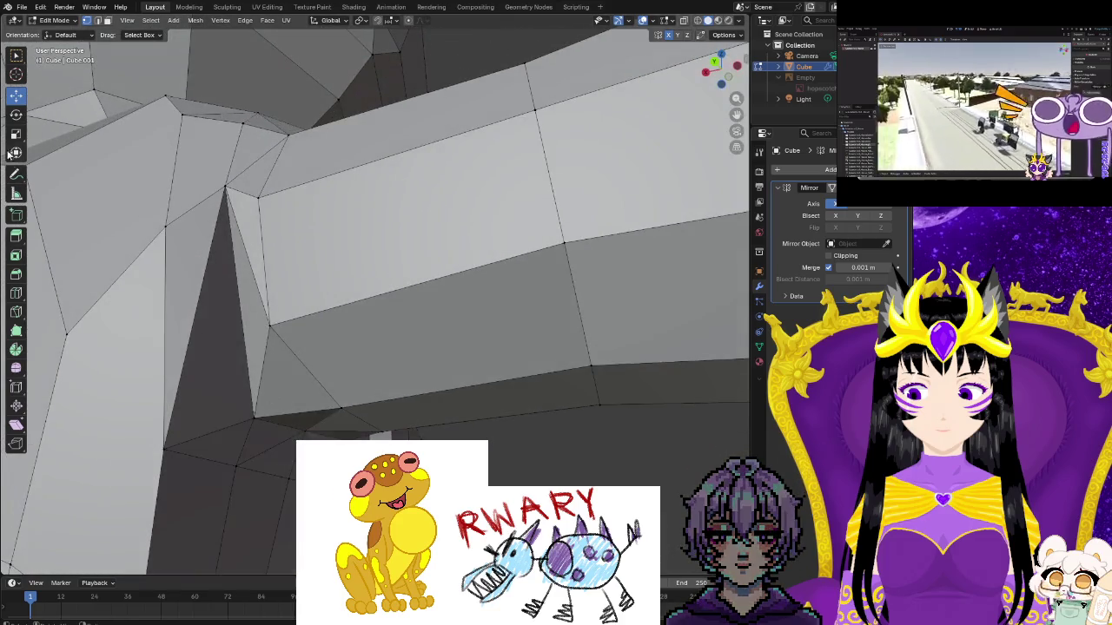
Knife-cut a new edge from the armpit vertex to the upper shoulder vertex
click(16, 311)
click(253, 417)
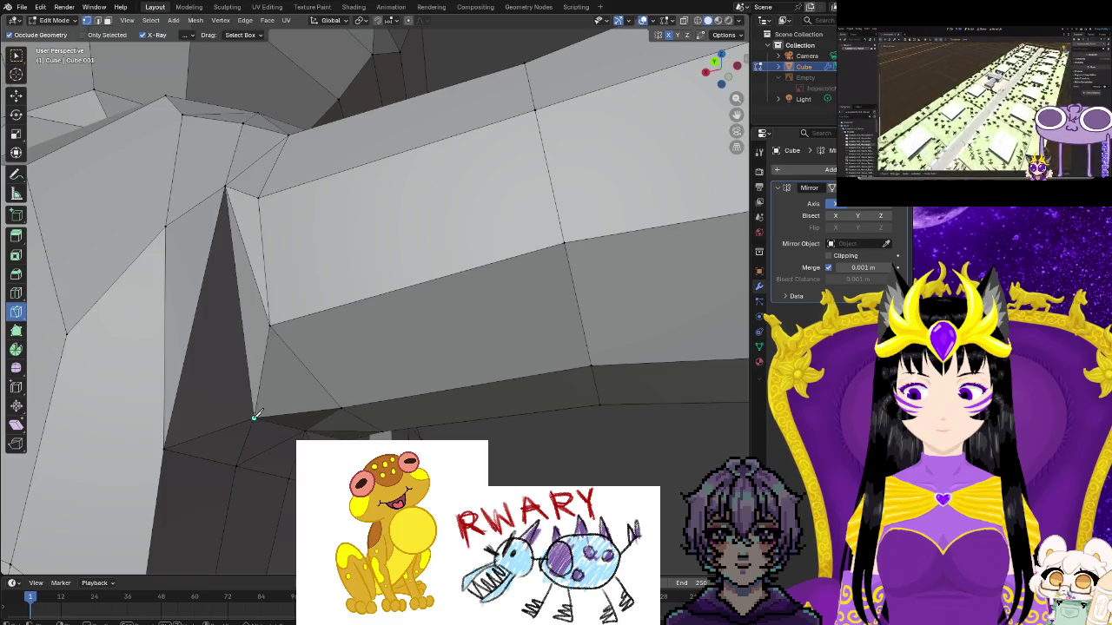
click(168, 226)
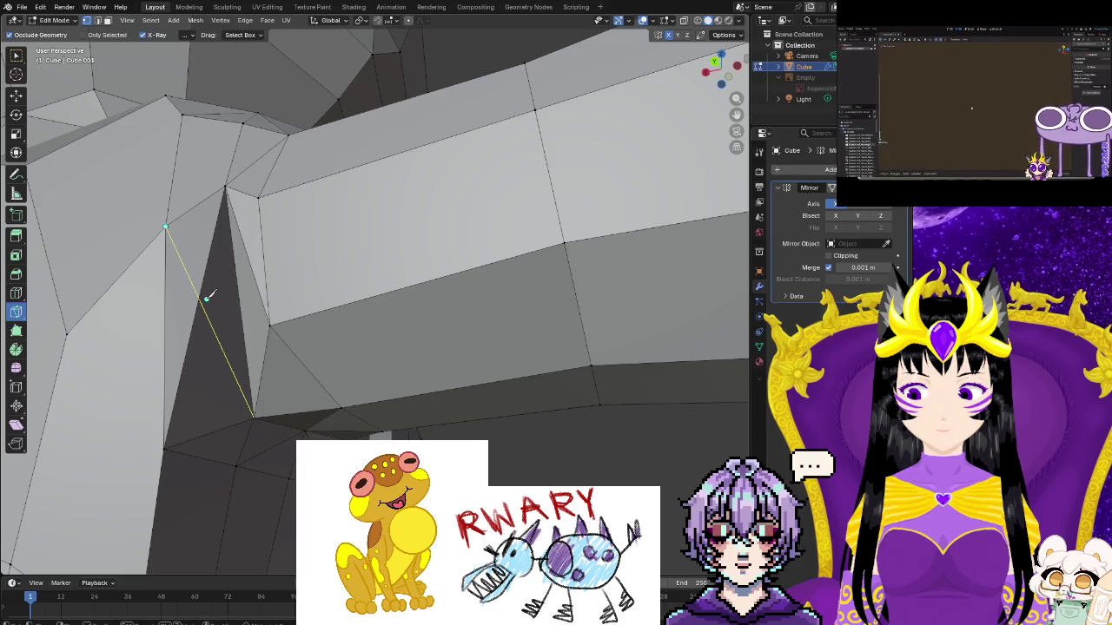
key(Return)
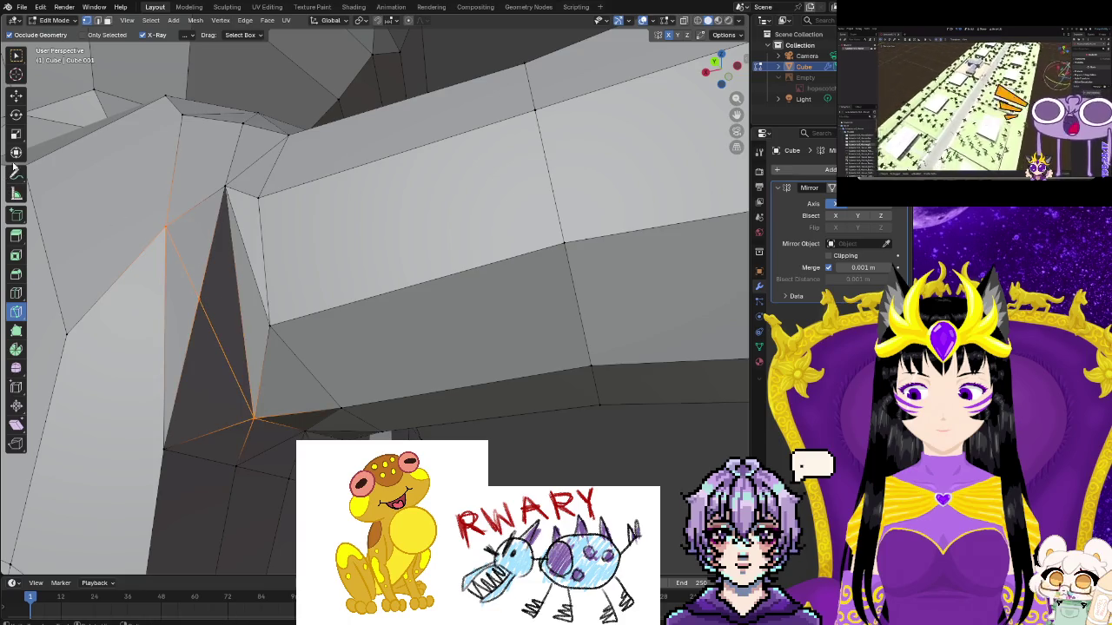
Move the edge beside the new cut to tidy the armpit
click(16, 94)
click(151, 361)
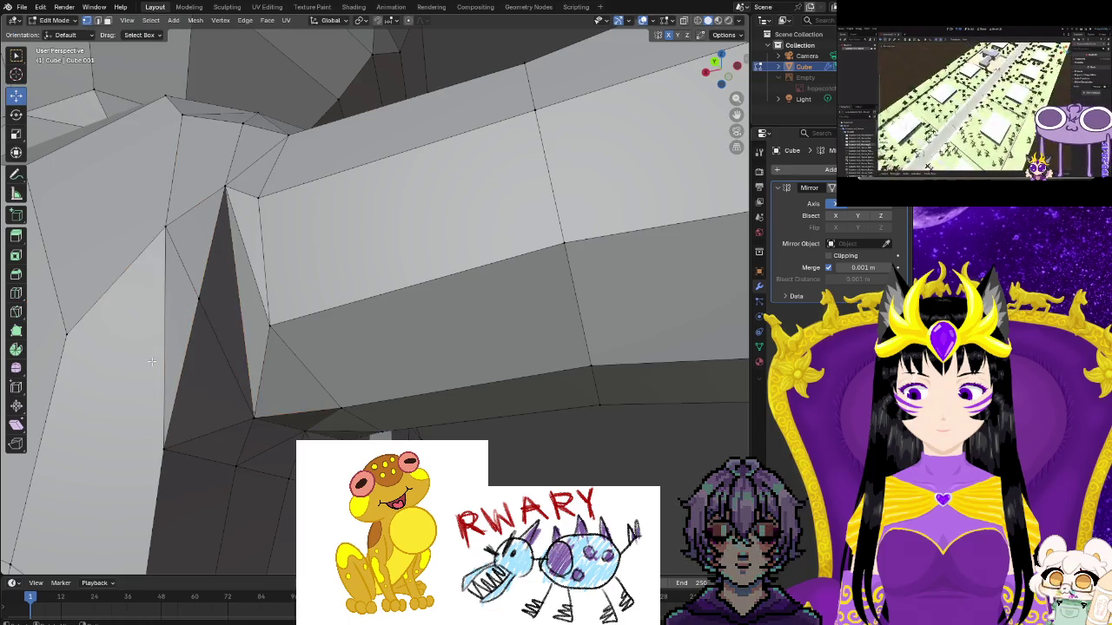
click(196, 303)
middle_drag(199, 298, 383, 419)
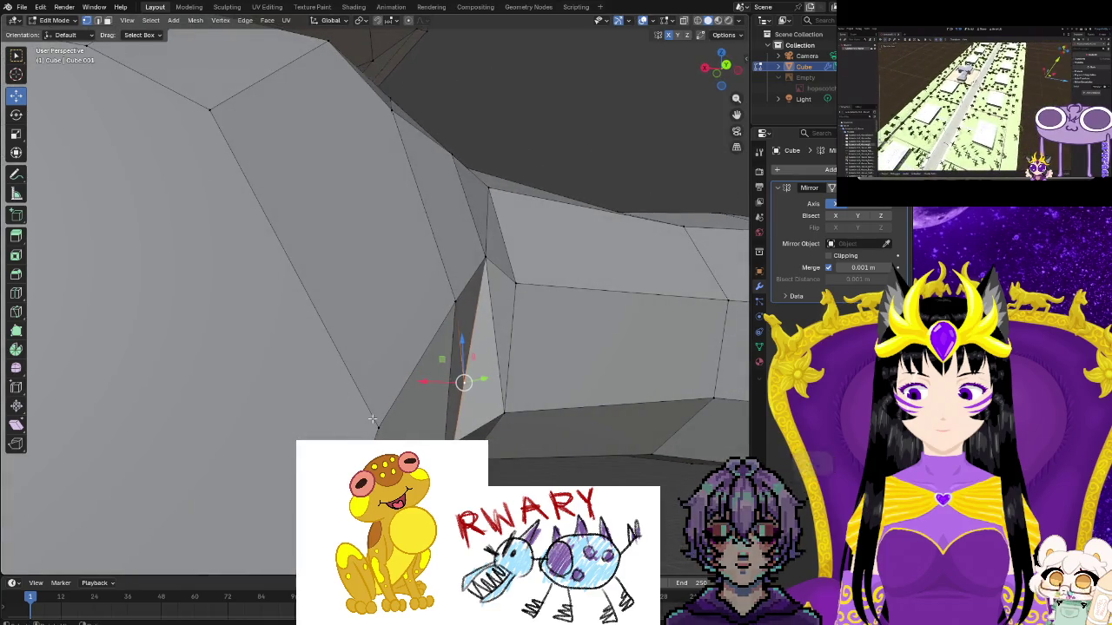
key(g)
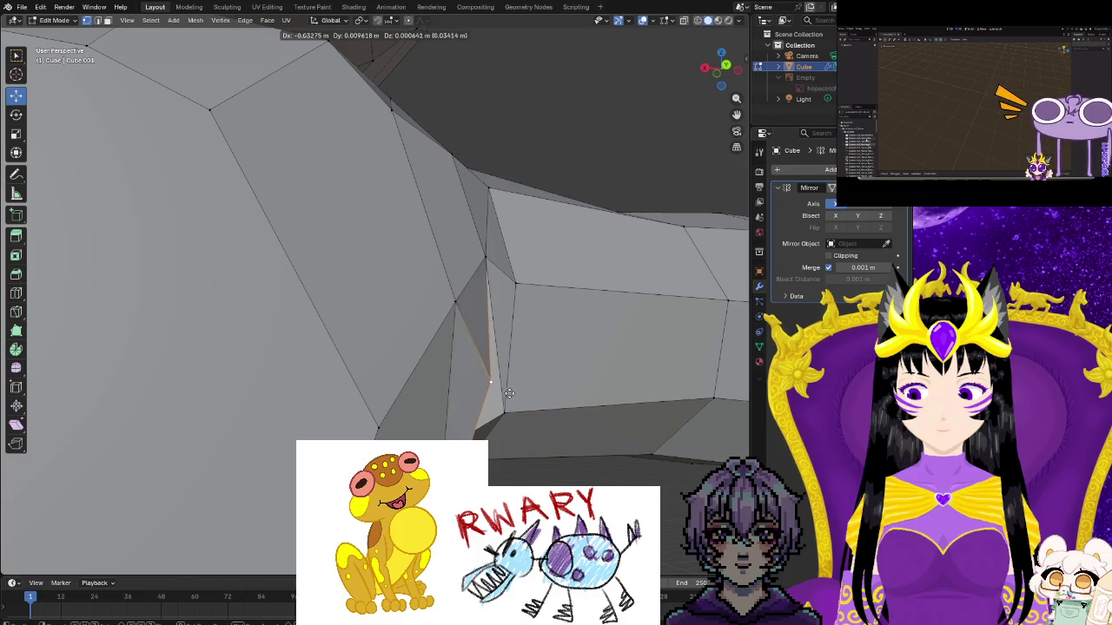
click(509, 394)
middle_drag(509, 393, 379, 405)
Pull an armpit vertex inward and select the vertex at the bottom of the armpit gap
click(384, 405)
key(g)
click(369, 385)
middle_drag(367, 382, 174, 283)
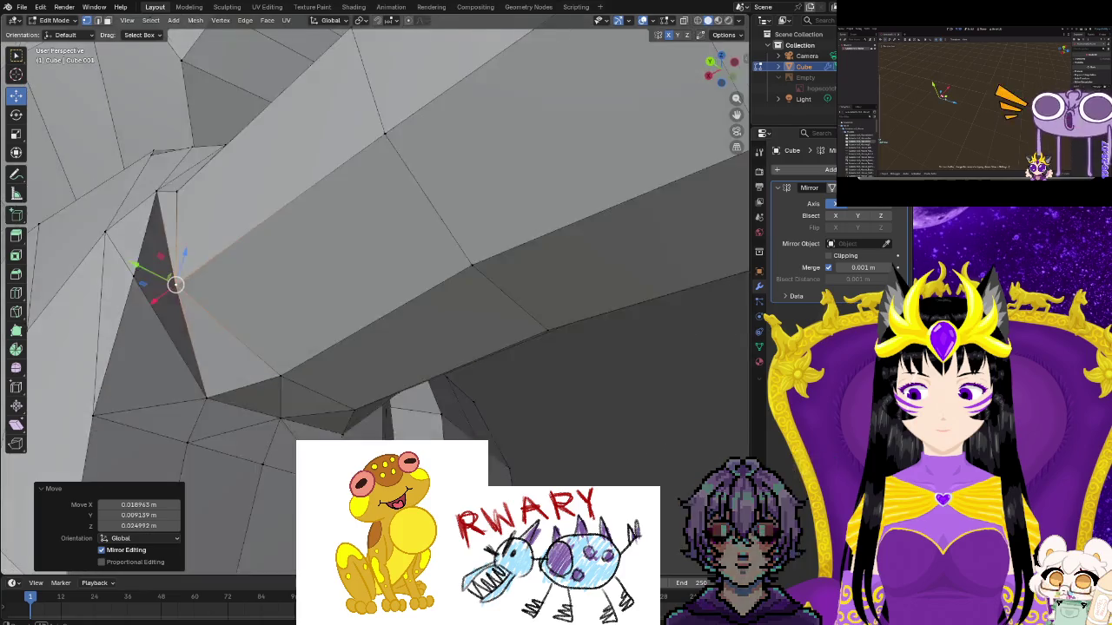
click(218, 474)
mouse_move(217, 474)
middle_down()
mouse_move(186, 427)
mouse_move(206, 471)
mouse_move(227, 483)
middle_up()
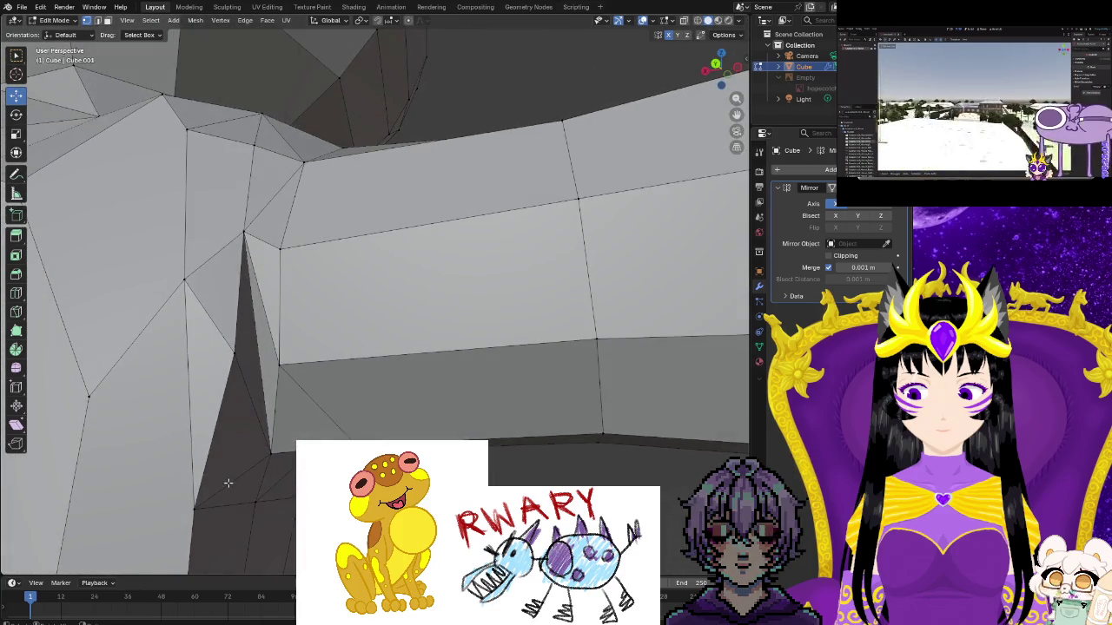
right_click(259, 362)
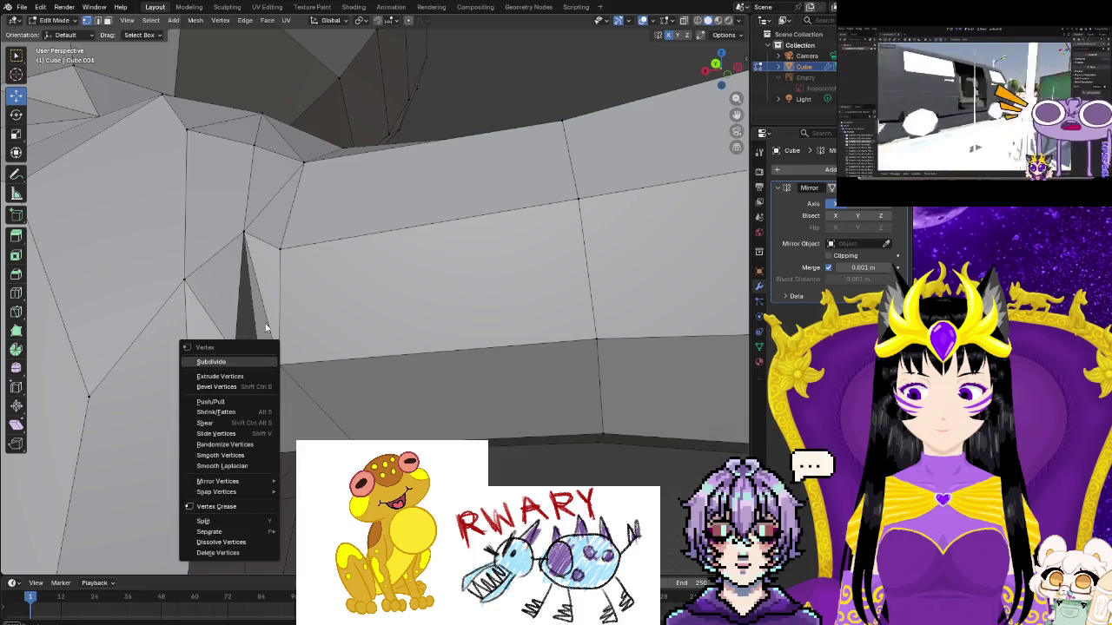
key(Escape)
click(235, 353)
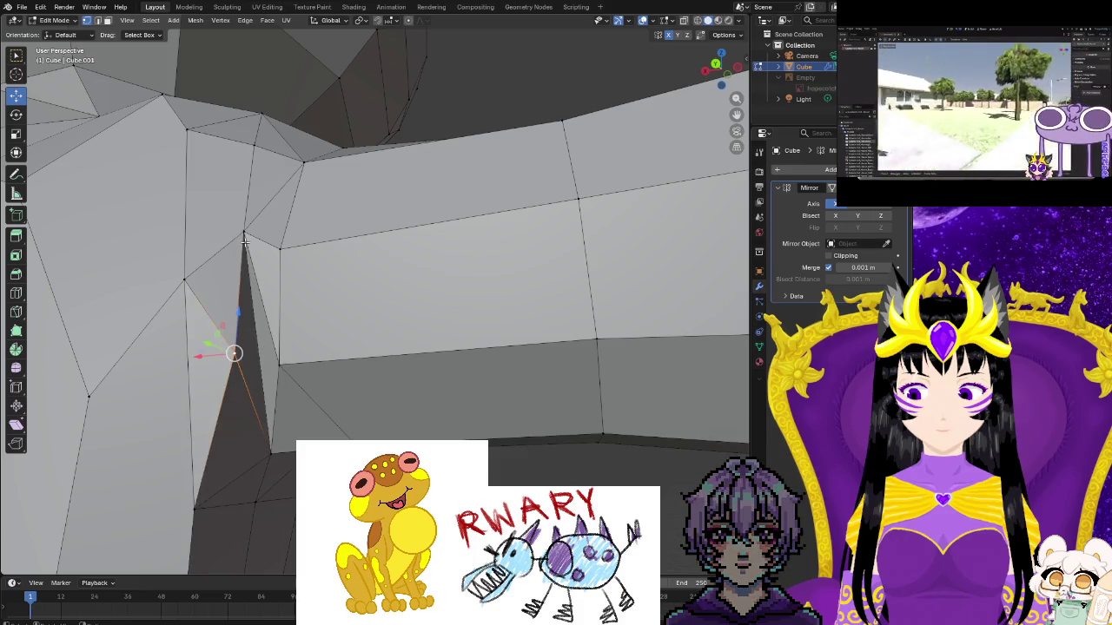
right_click(258, 372)
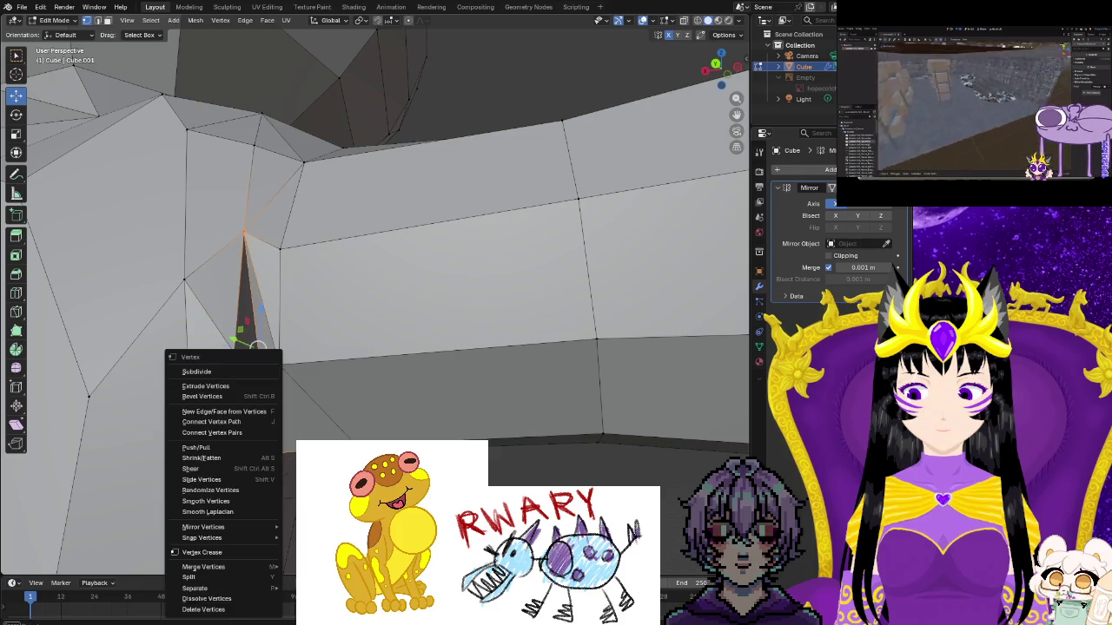
scroll(148, 183, down, 3)
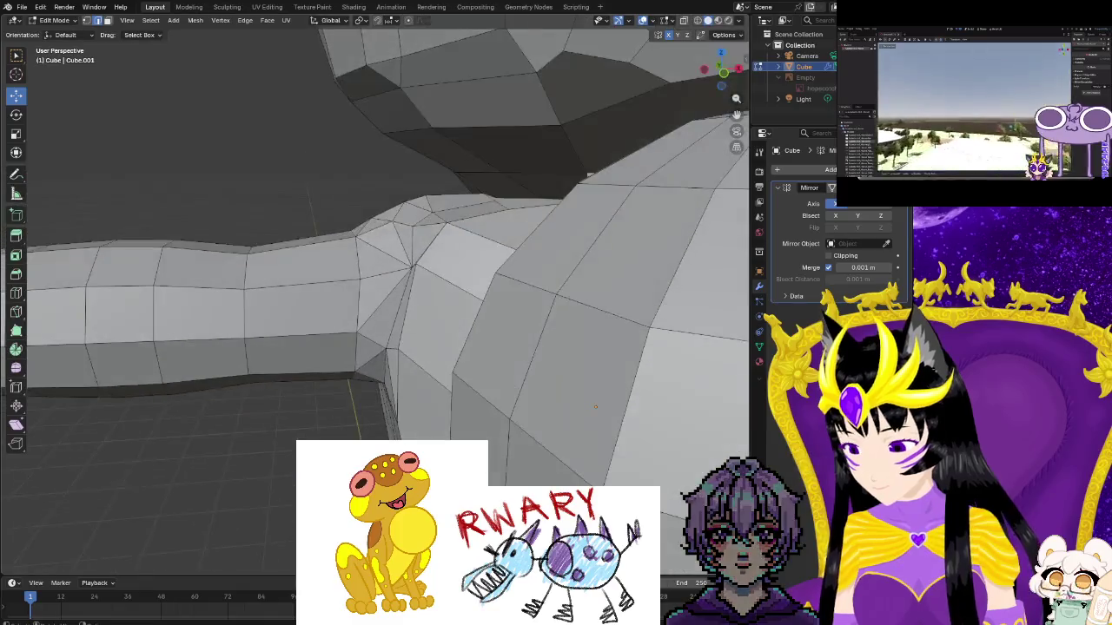
scroll(191, 287, down, 3)
scroll(239, 395, down, 3)
scroll(283, 501, down, 2)
middle_drag(283, 501, 635, 187)
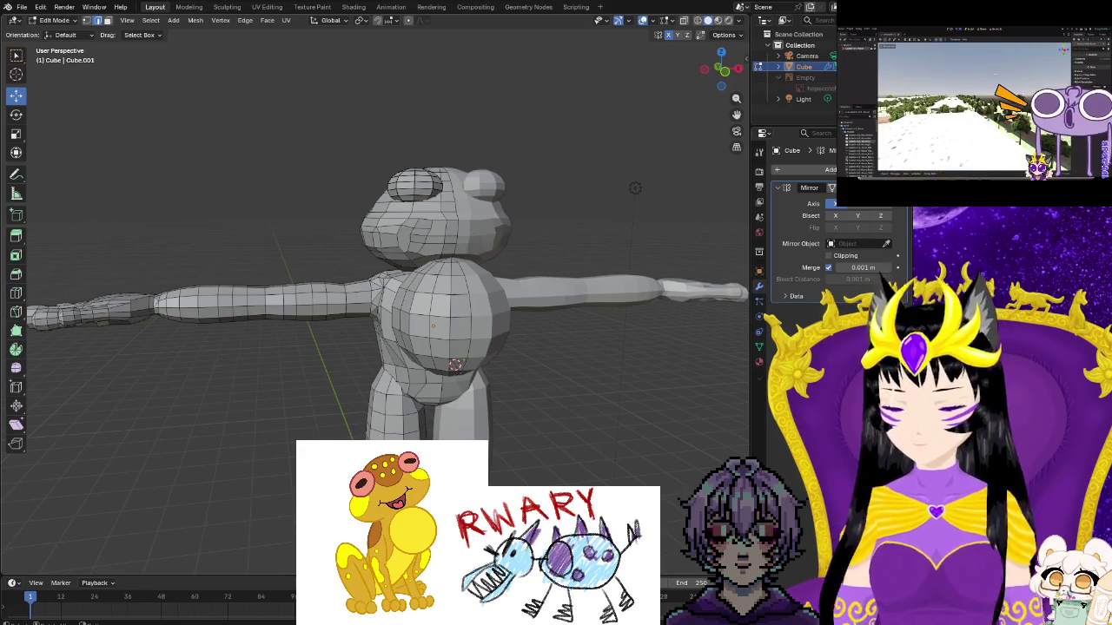
mouse_move(545, 457)
middle_down()
mouse_move(356, 423)
mouse_move(437, 376)
mouse_move(382, 356)
mouse_move(293, 409)
mouse_move(296, 427)
middle_up()
scroll(383, 356, up, 5)
scroll(364, 334, up, 2)
scroll(293, 409, down, 3)
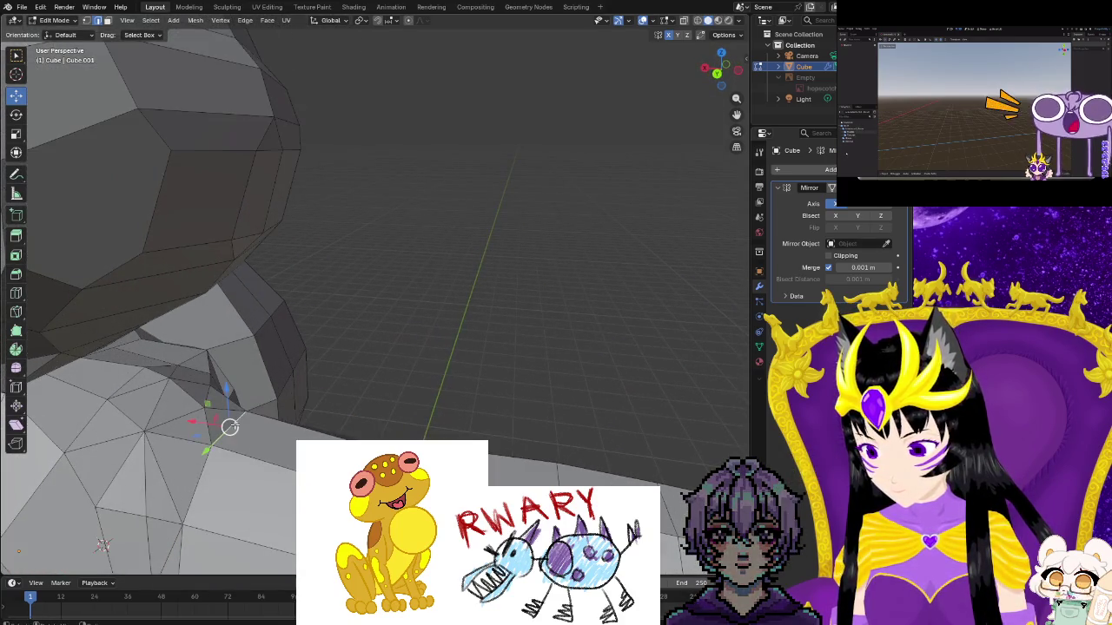
Move four vertices along the neck-shoulder seam into a smoother line
middle_drag(295, 428, 304, 442)
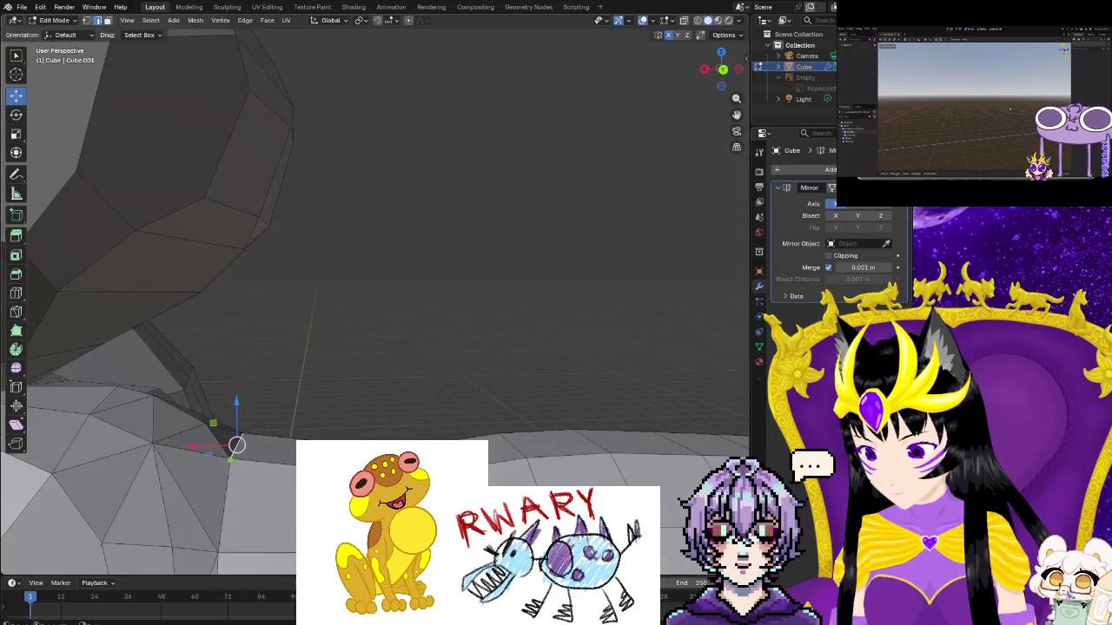
key(g)
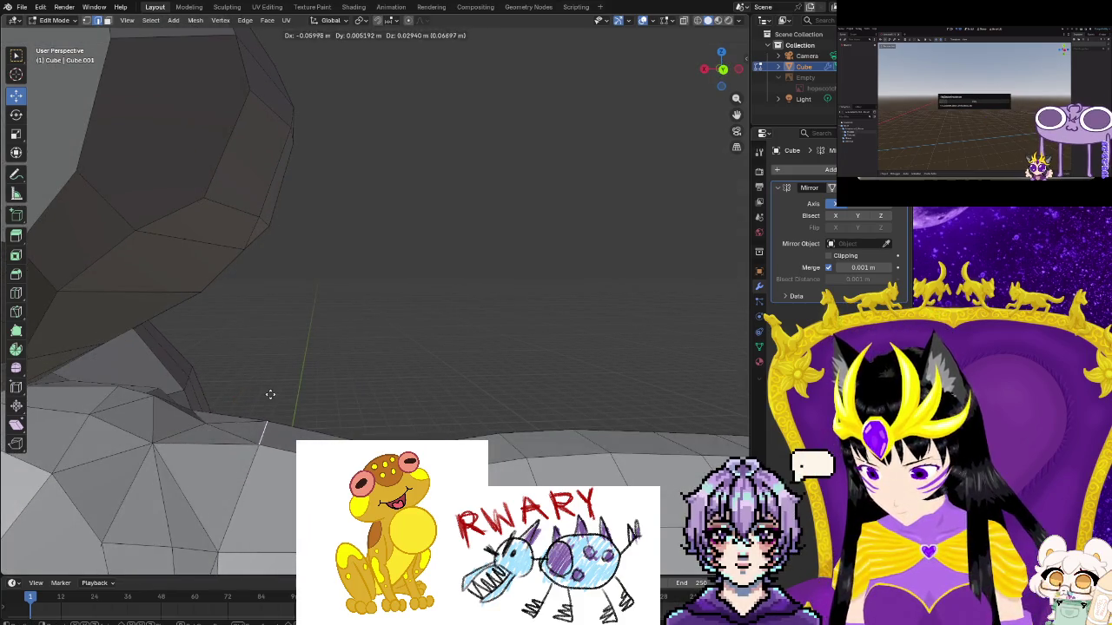
click(269, 396)
click(206, 423)
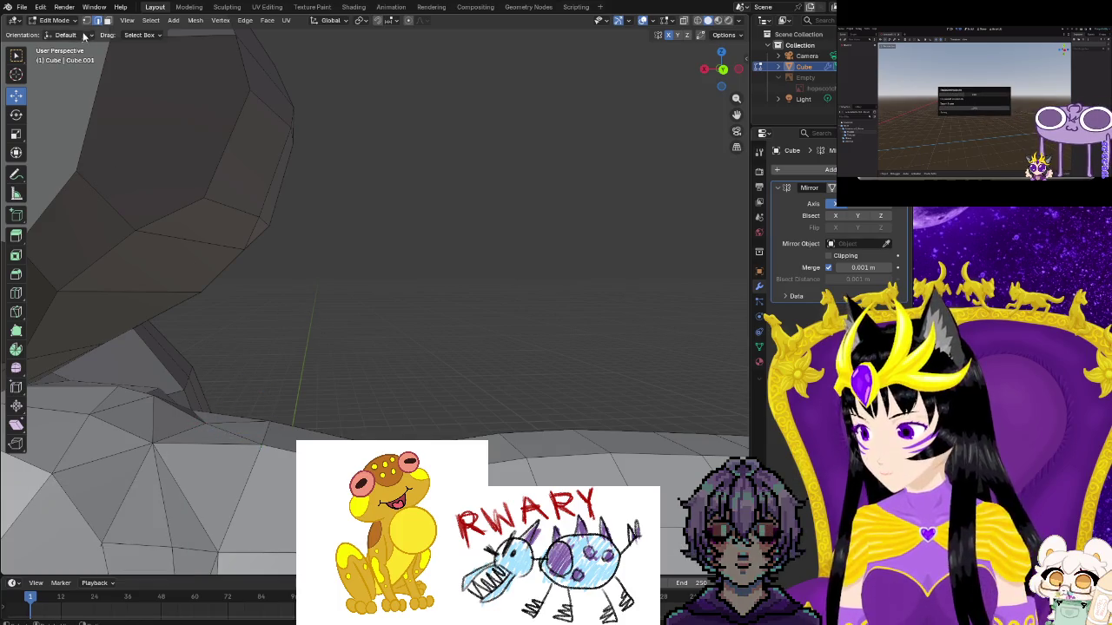
key(g)
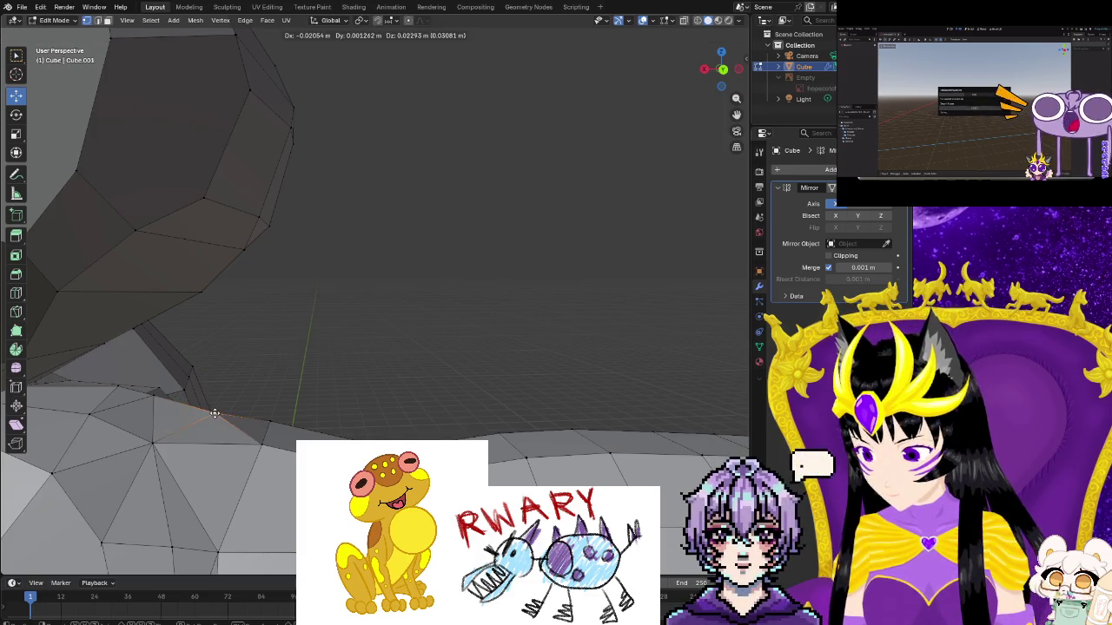
click(213, 403)
click(153, 396)
click(158, 391)
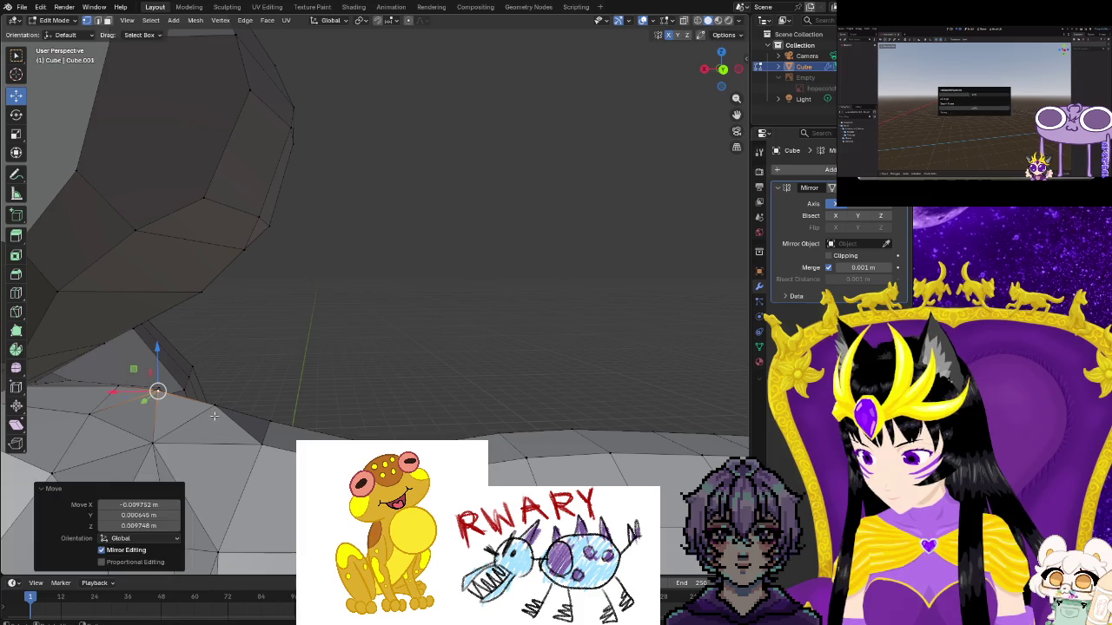
click(260, 440)
click(271, 441)
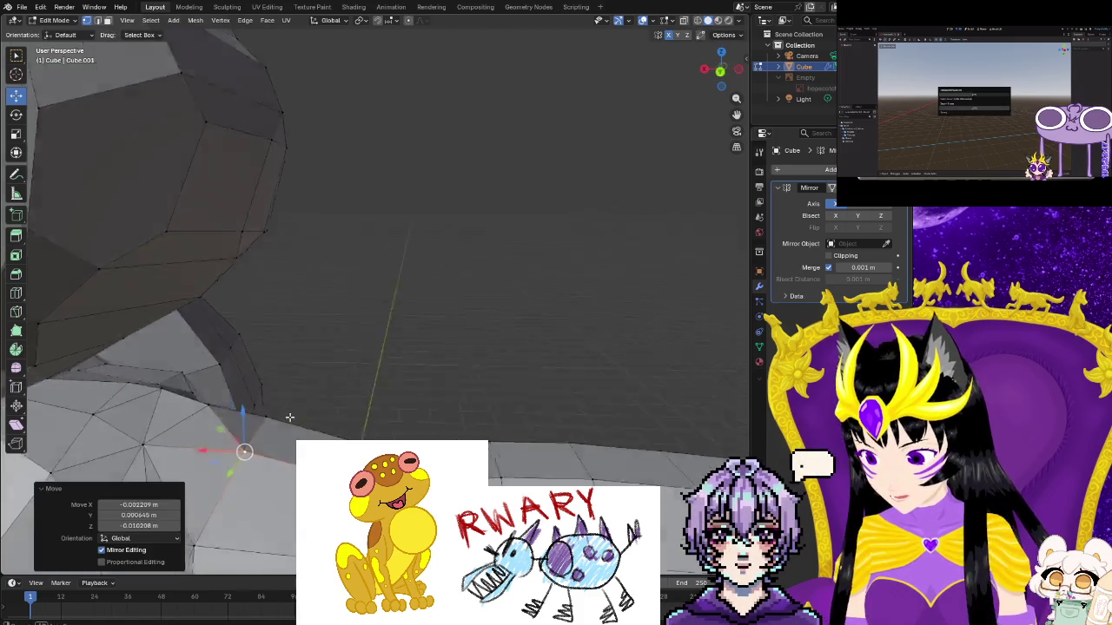
Reposition another vertex at the top of the arm below the head
middle_drag(261, 444, 435, 398)
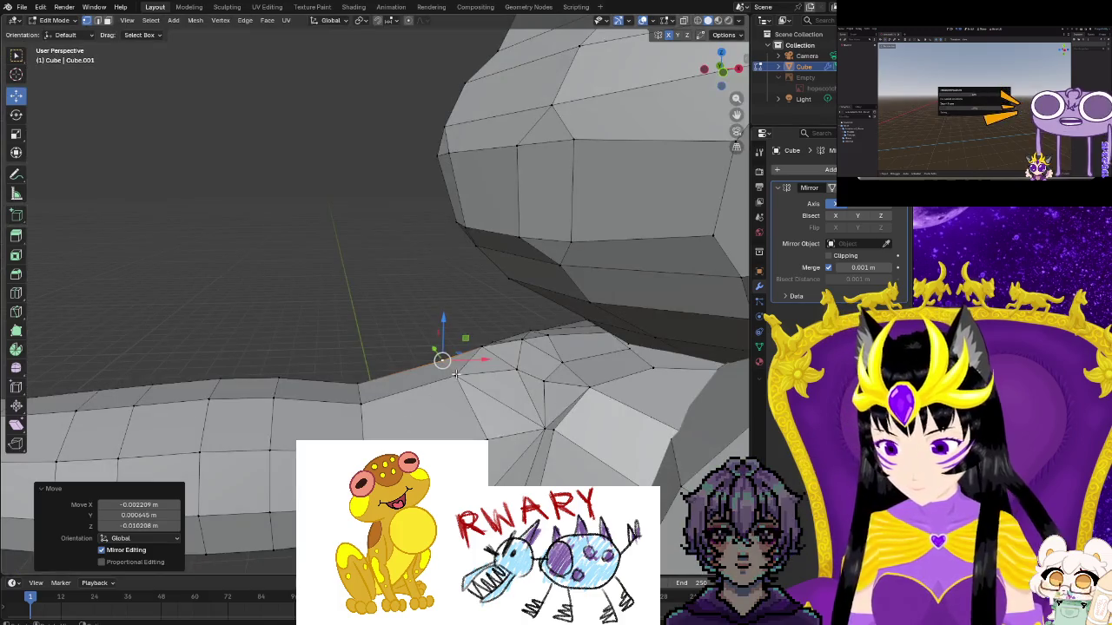
click(429, 374)
key(g)
click(432, 380)
click(442, 359)
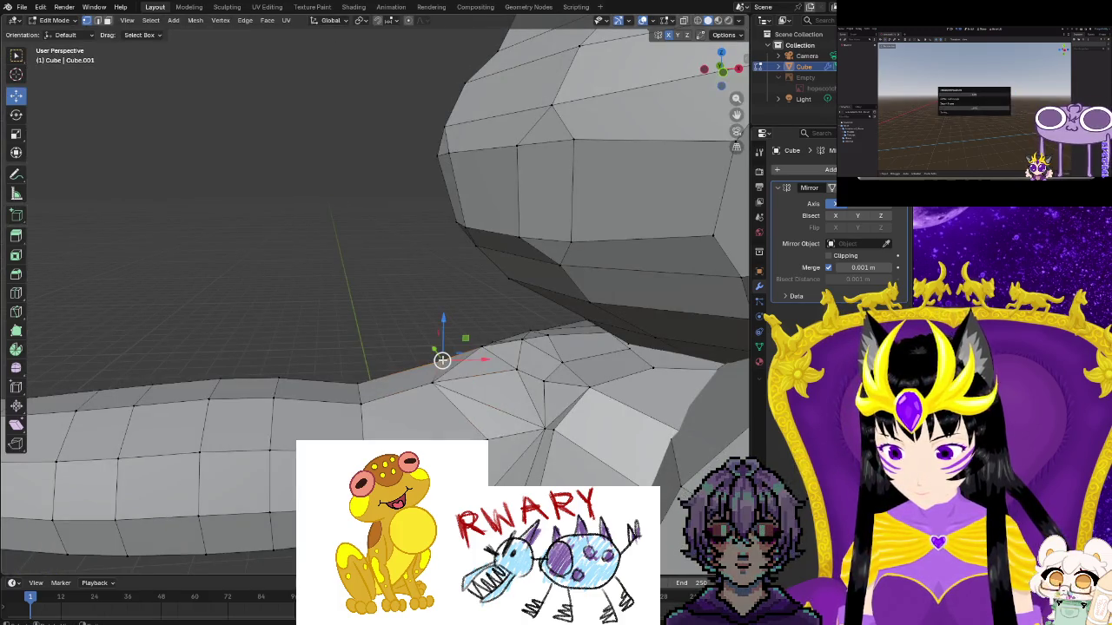
click(419, 363)
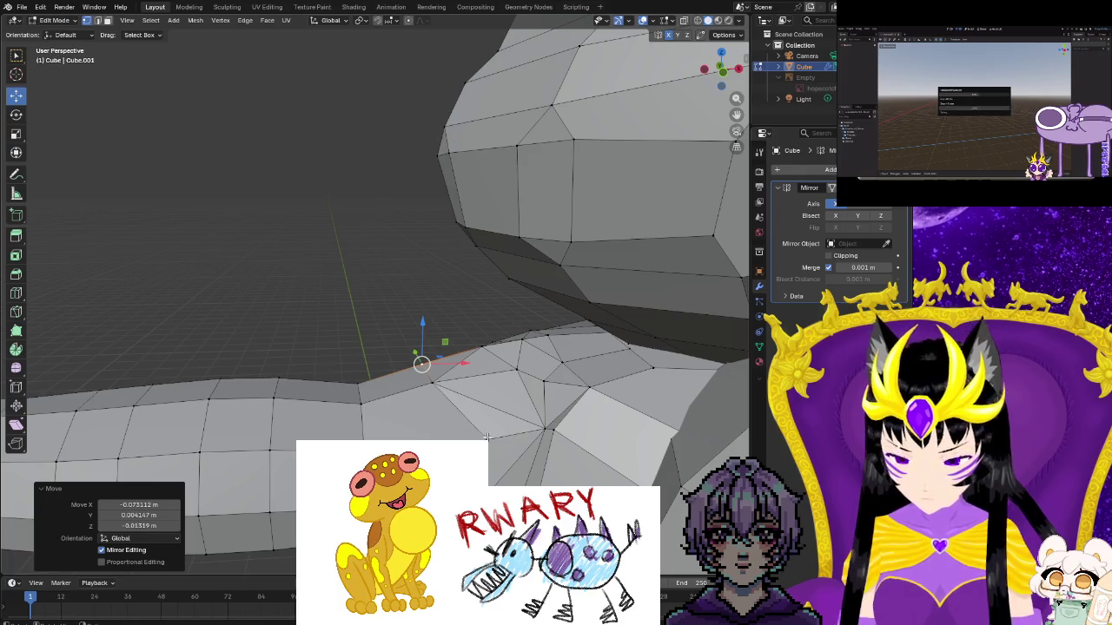
key(g)
click(448, 435)
mouse_move(448, 435)
middle_down()
mouse_move(529, 431)
mouse_move(435, 404)
middle_up()
key(g)
click(527, 428)
Move the vertex under the head twice and adjust a nearby shoulder vertex
key(g)
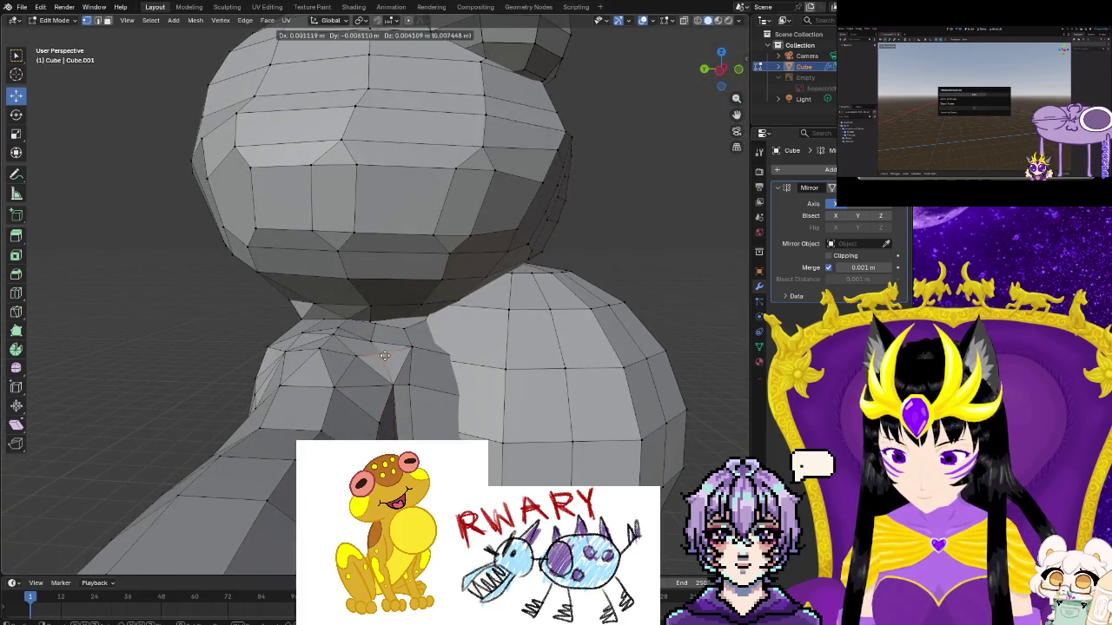
click(385, 354)
key(g)
click(356, 356)
click(355, 356)
click(370, 351)
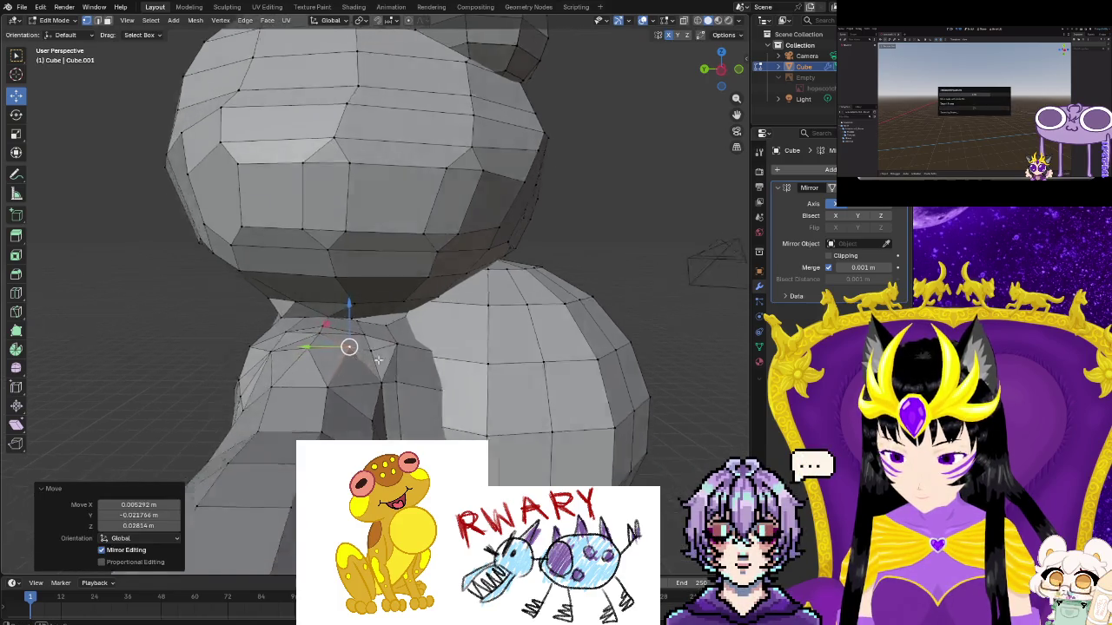
middle_drag(350, 344, 283, 345)
key(g)
click(296, 334)
Reposition the armpit vertices with repeated grab moves
mouse_move(281, 339)
middle_down()
mouse_move(219, 410)
mouse_move(261, 373)
middle_up()
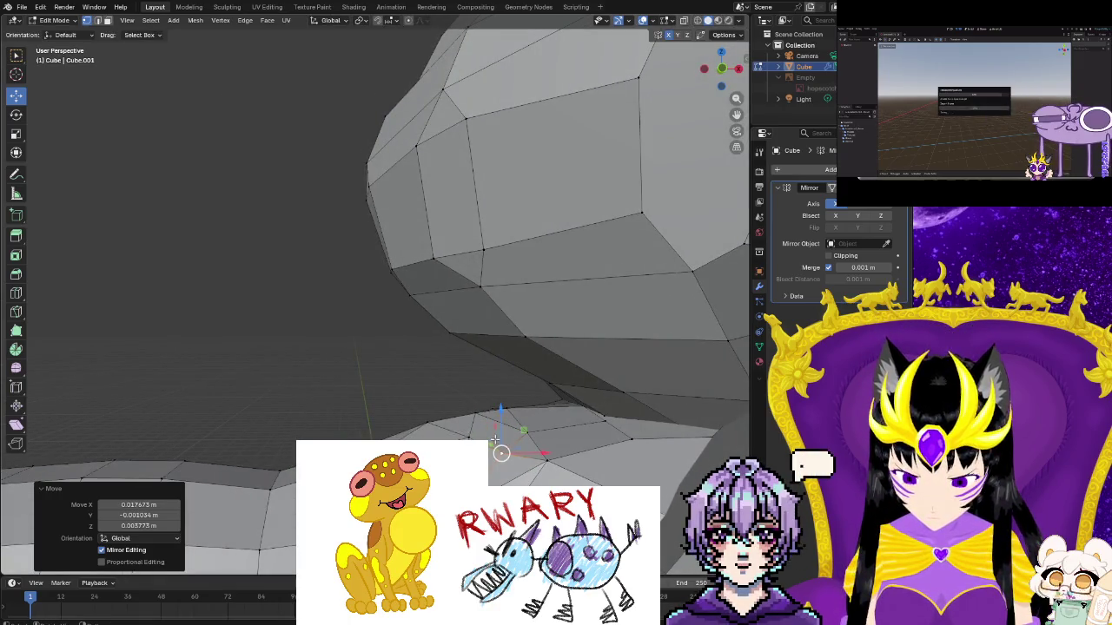
click(566, 463)
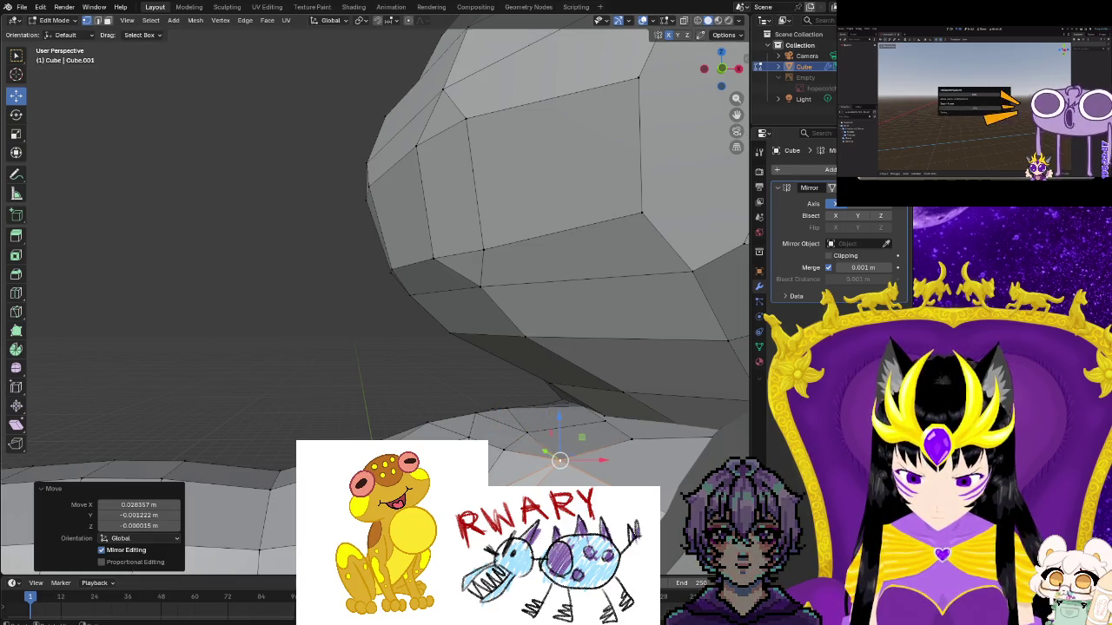
click(552, 476)
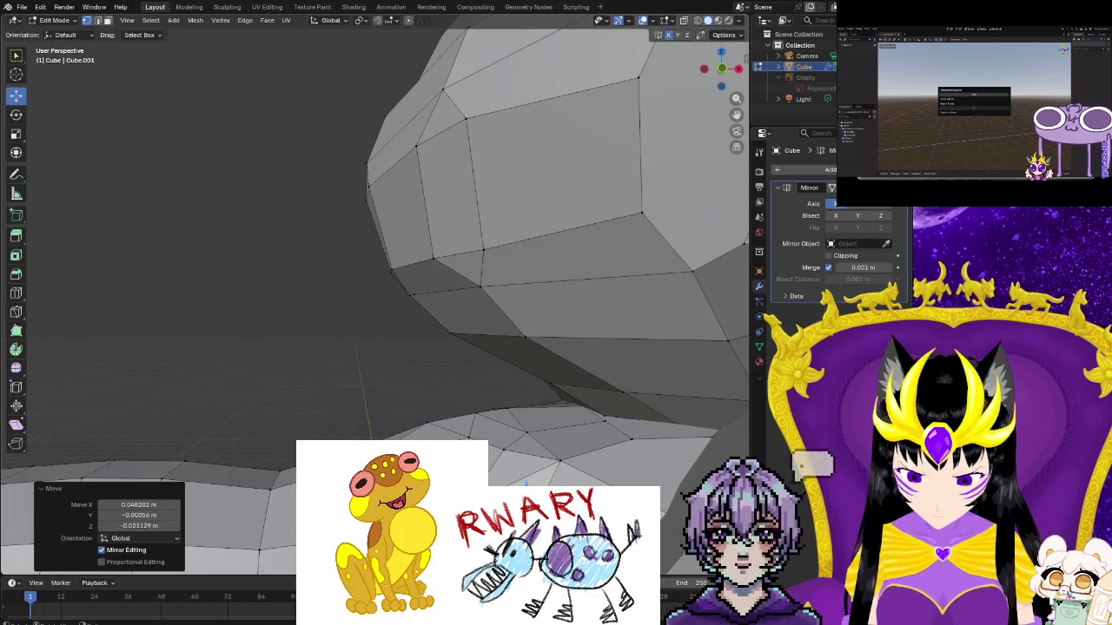
middle_drag(552, 475, 452, 434)
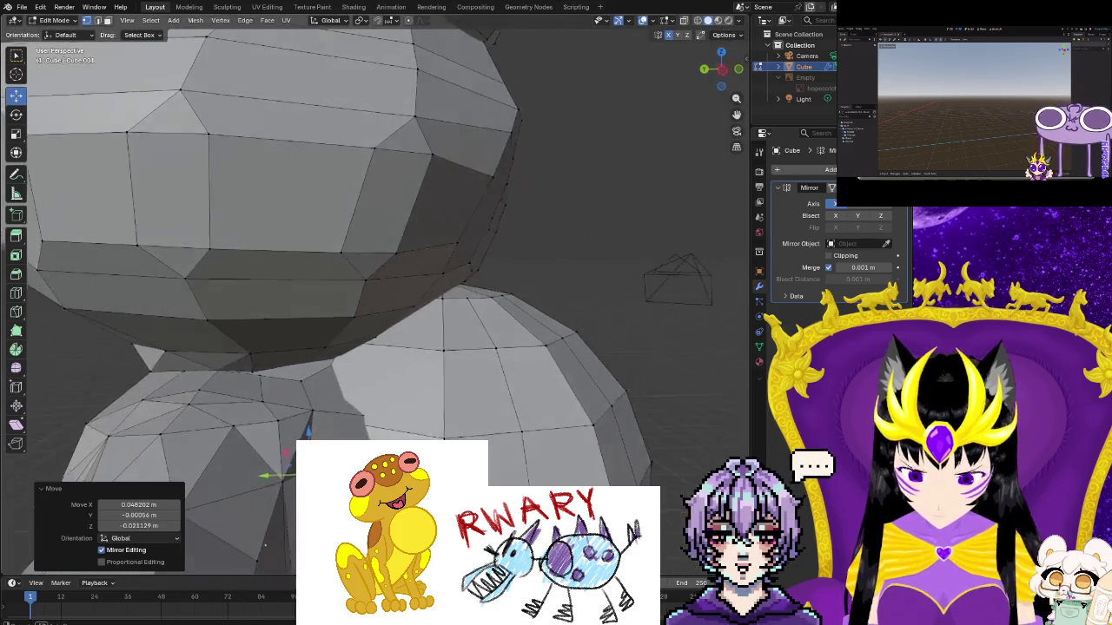
key(g)
click(309, 412)
key(g)
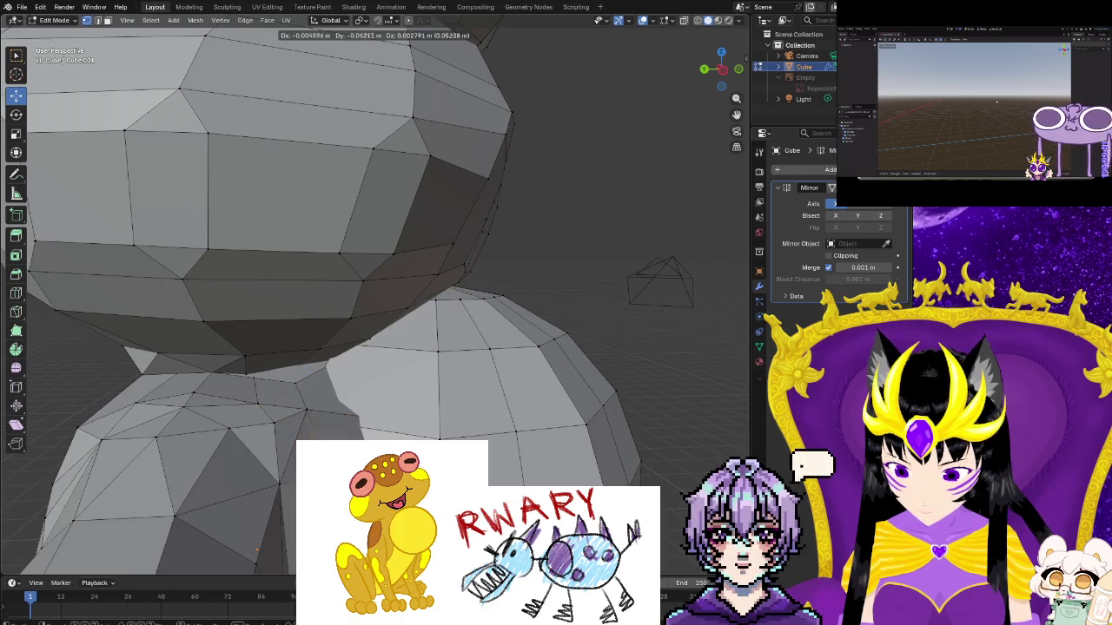
click(273, 483)
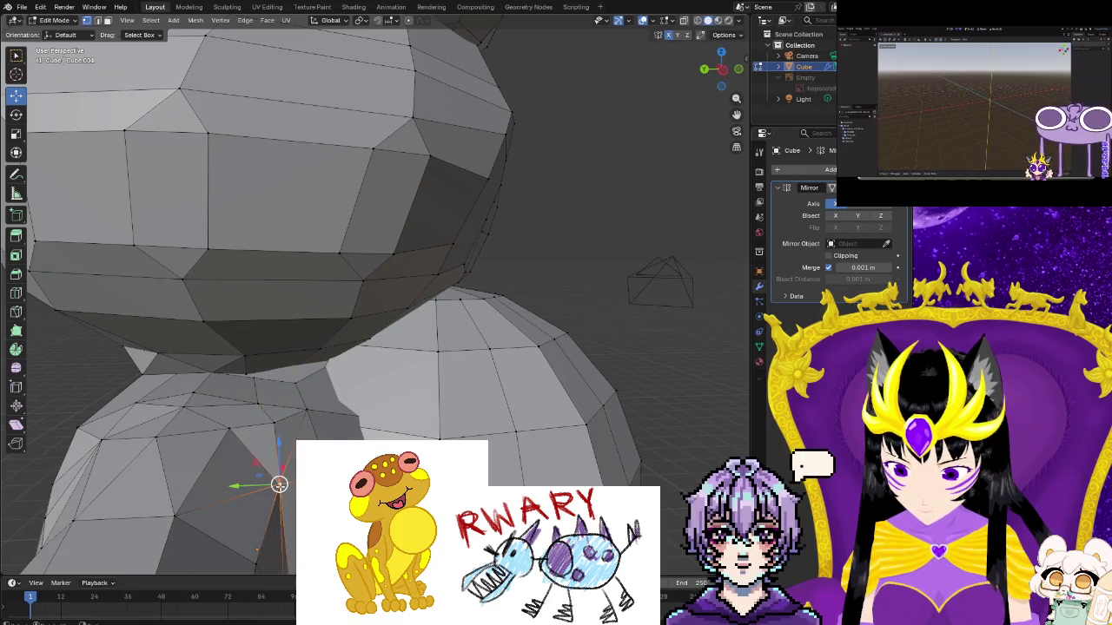
key(g)
click(286, 486)
Lower the vertex where the arm meets the body further beneath the arm
mouse_move(374, 347)
middle_down()
mouse_move(348, 313)
mouse_move(373, 286)
mouse_move(347, 287)
mouse_move(365, 296)
middle_up()
scroll(348, 313, down, 3)
scroll(348, 286, up, 4)
middle_drag(336, 355, 287, 408)
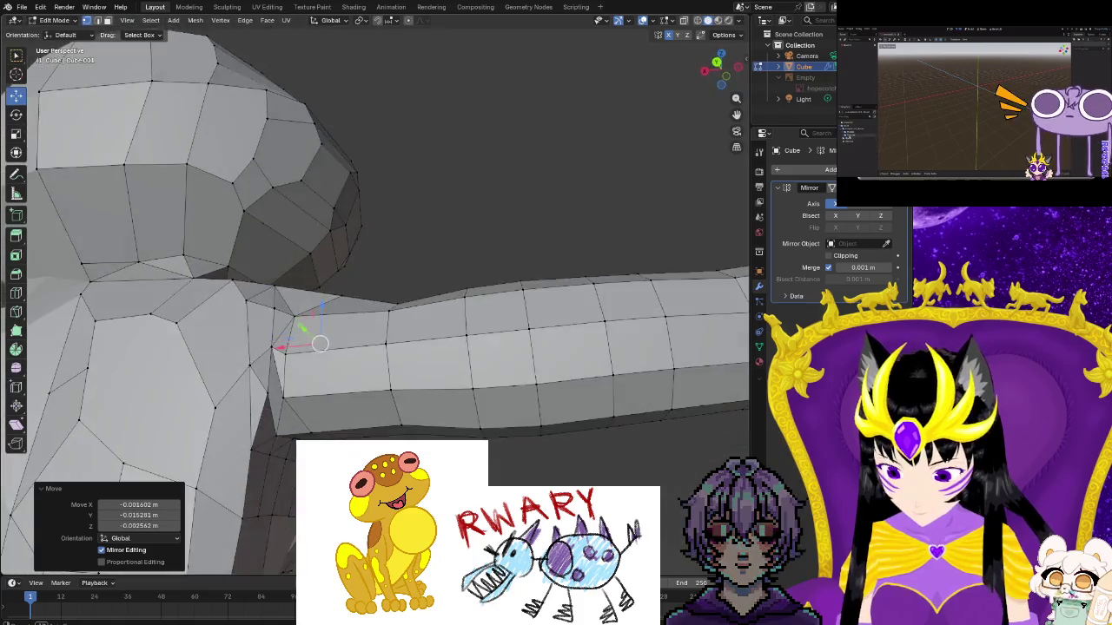
click(252, 447)
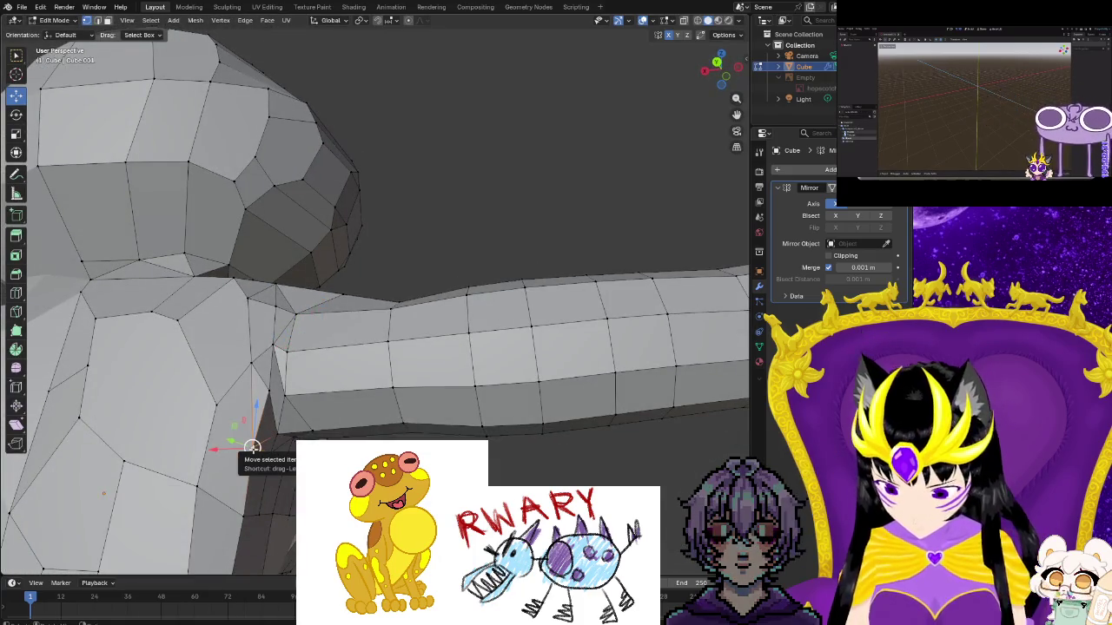
click(244, 516)
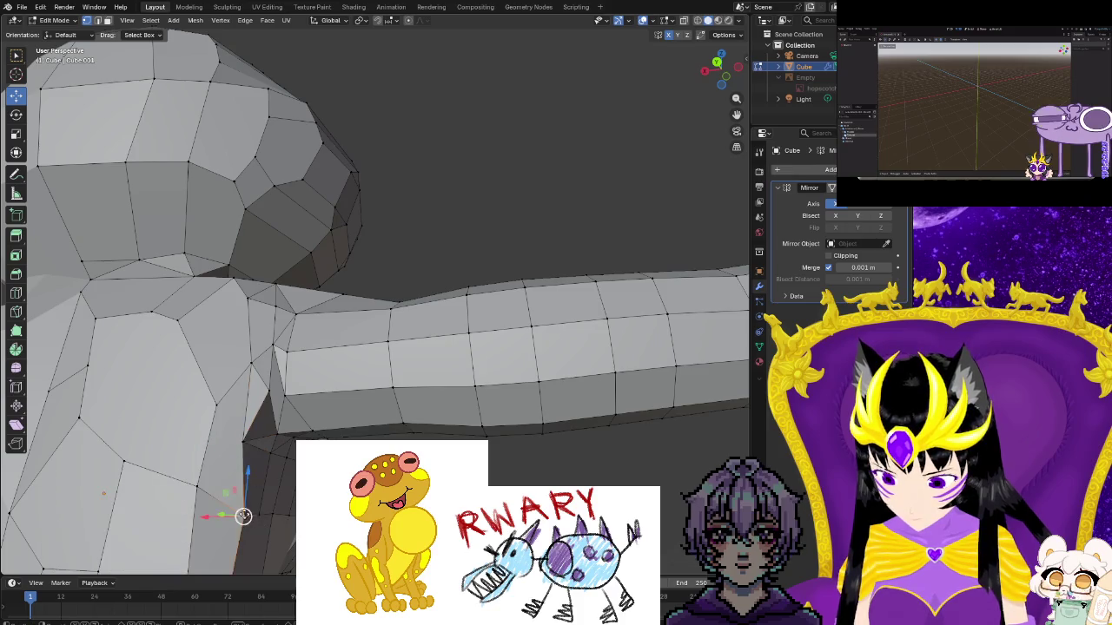
click(232, 514)
mouse_move(233, 513)
middle_down()
mouse_move(287, 528)
mouse_move(241, 501)
mouse_move(292, 476)
middle_up()
click(284, 537)
scroll(241, 501, up, 3)
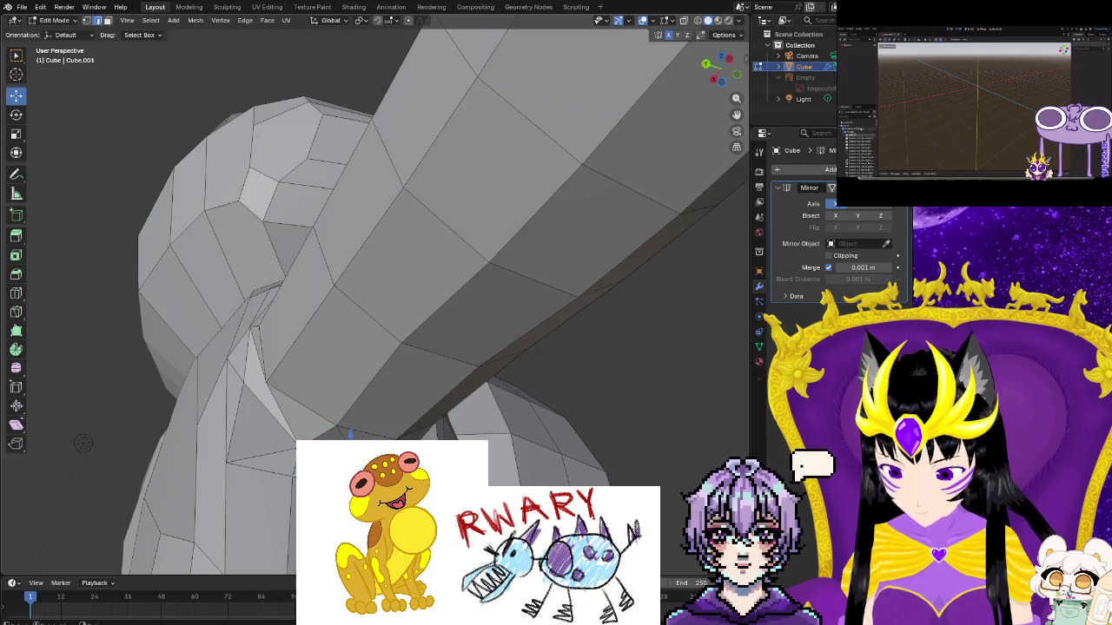
Dissolve the selected shoulder edges, then orbit around the frog to check the simpler armpit
right_click(350, 434)
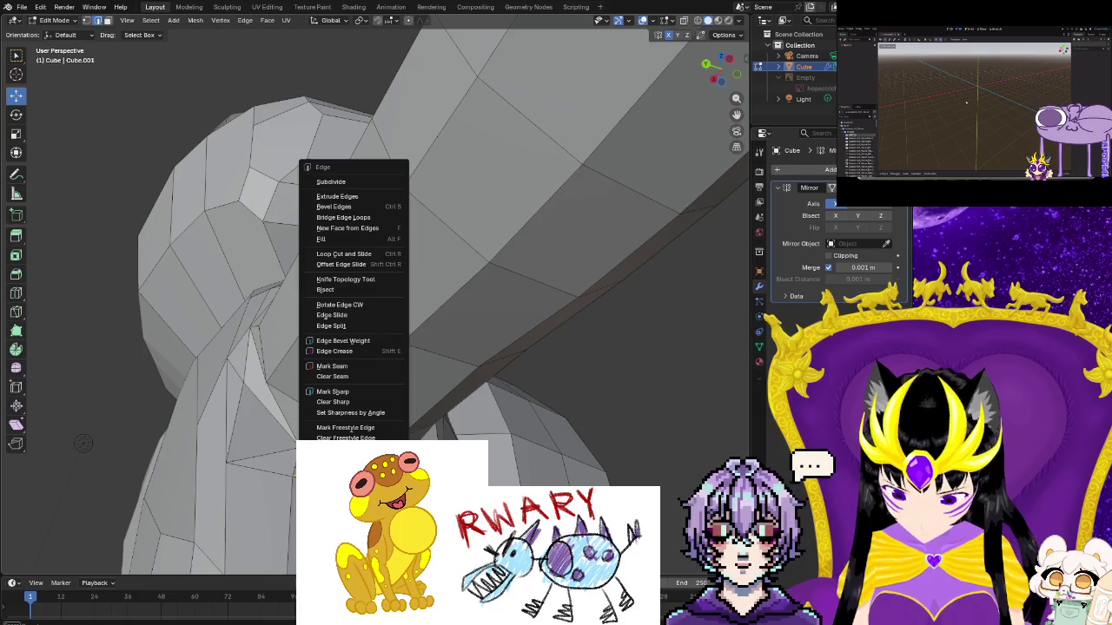
click(351, 432)
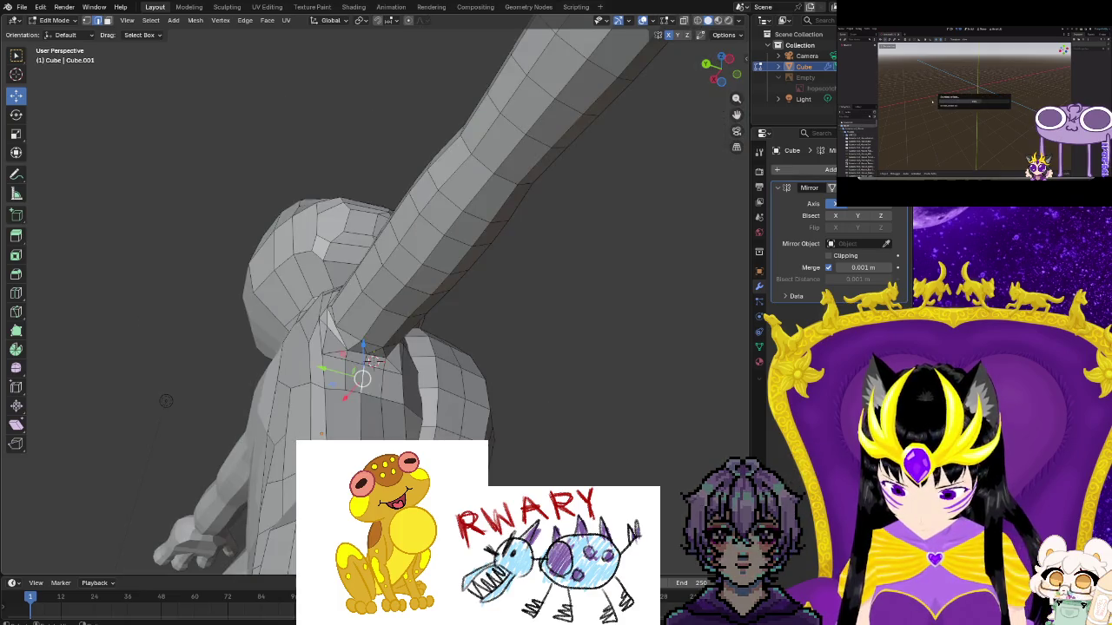
scroll(84, 443, down, 5)
mouse_move(83, 442)
middle_down()
mouse_move(73, 297)
mouse_move(620, 68)
middle_up()
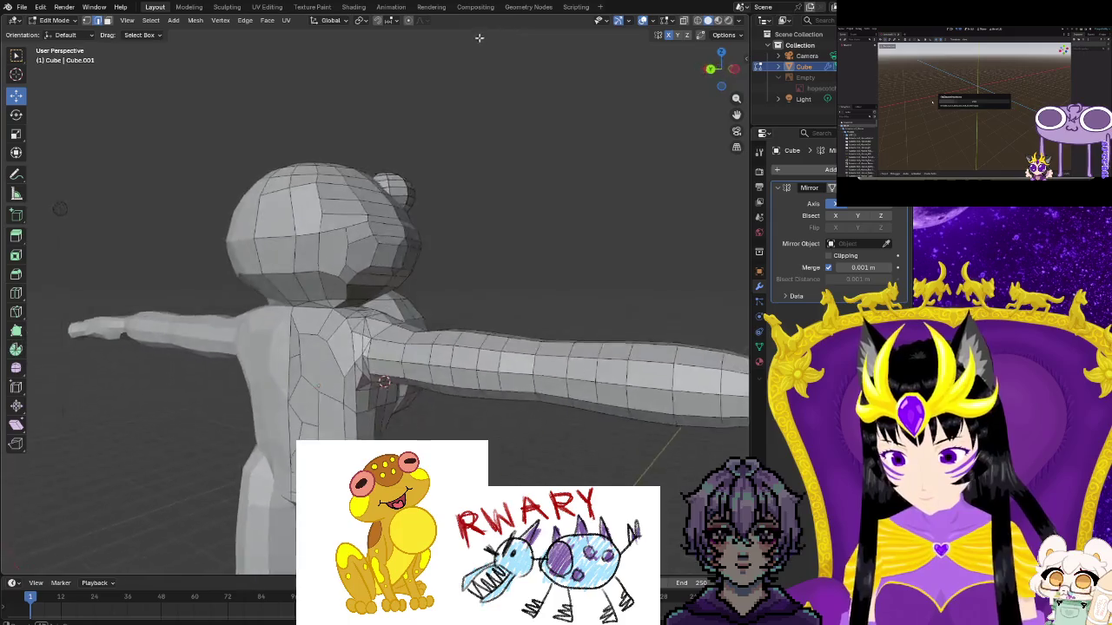
mouse_move(466, 241)
middle_down()
mouse_move(600, 238)
mouse_move(648, 251)
mouse_move(503, 176)
middle_up()
scroll(522, 261, up, 3)
scroll(522, 260, down, 3)
middle_drag(522, 261, 495, 259)
scroll(495, 259, up, 3)
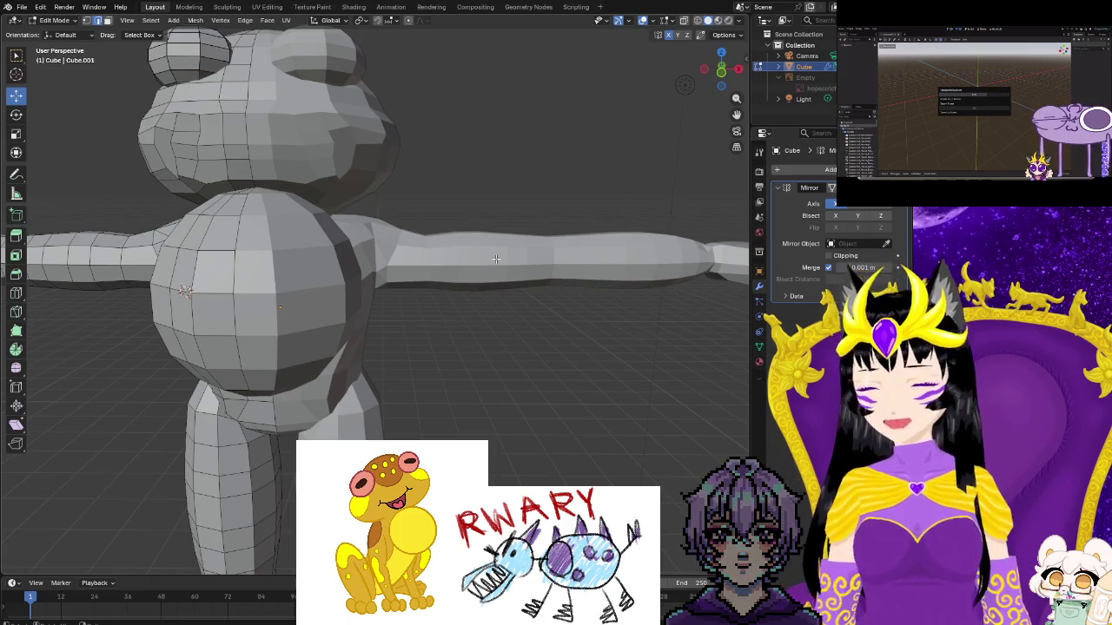
mouse_move(402, 237)
middle_down()
mouse_move(380, 292)
mouse_move(454, 325)
mouse_move(422, 290)
mouse_move(469, 323)
mouse_move(268, 392)
mouse_move(428, 395)
mouse_move(235, 293)
mouse_move(254, 279)
middle_up()
scroll(276, 402, up, 4)
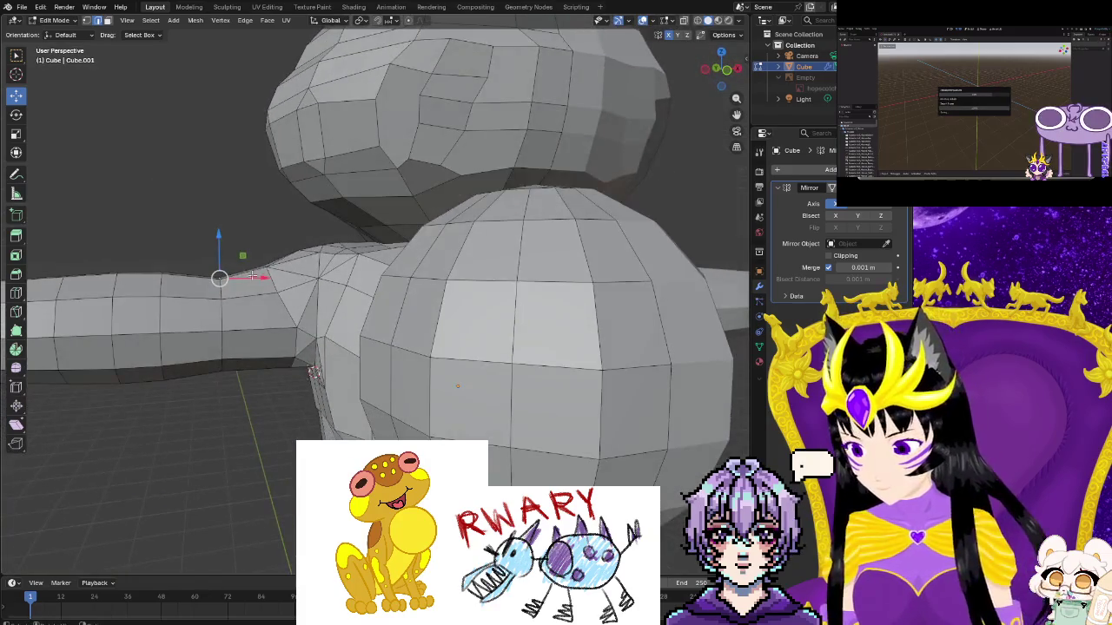
Move the arm vertex near the shoulder slightly up along Z
drag(221, 242, 220, 231)
click(274, 333)
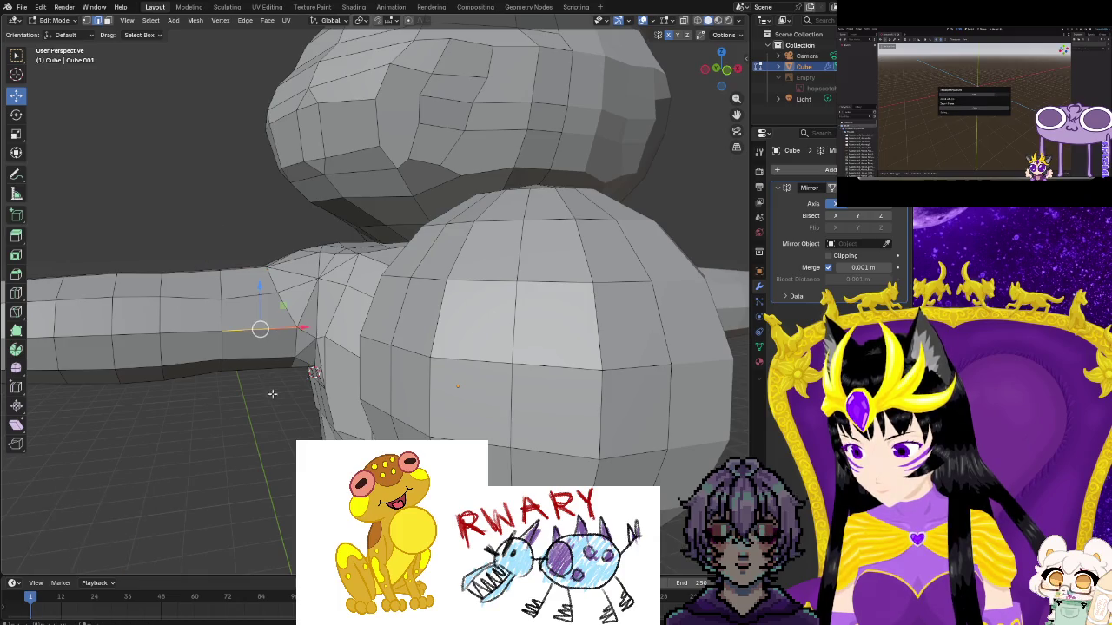
middle_drag(272, 392, 302, 433)
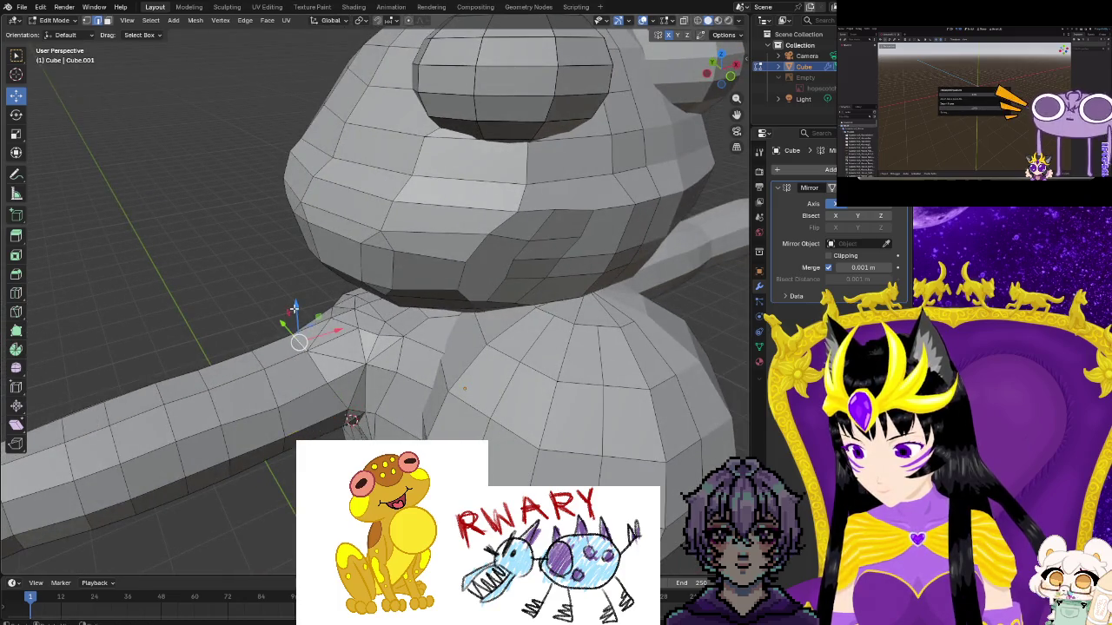
click(294, 301)
mouse_move(295, 301)
middle_down()
mouse_move(249, 312)
mouse_move(237, 298)
mouse_move(644, 433)
mouse_move(492, 487)
mouse_move(516, 461)
mouse_move(378, 426)
mouse_move(467, 407)
middle_up()
scroll(237, 298, down, 5)
scroll(644, 434, down, 2)
Bring the character's left forearm into view and select the elbow joint vertex
mouse_move(192, 372)
middle_down()
mouse_move(356, 432)
mouse_move(501, 438)
middle_up()
mouse_move(642, 414)
middle_down()
mouse_move(666, 385)
mouse_move(258, 404)
mouse_move(228, 393)
mouse_move(240, 402)
middle_up()
scroll(241, 402, up, 3)
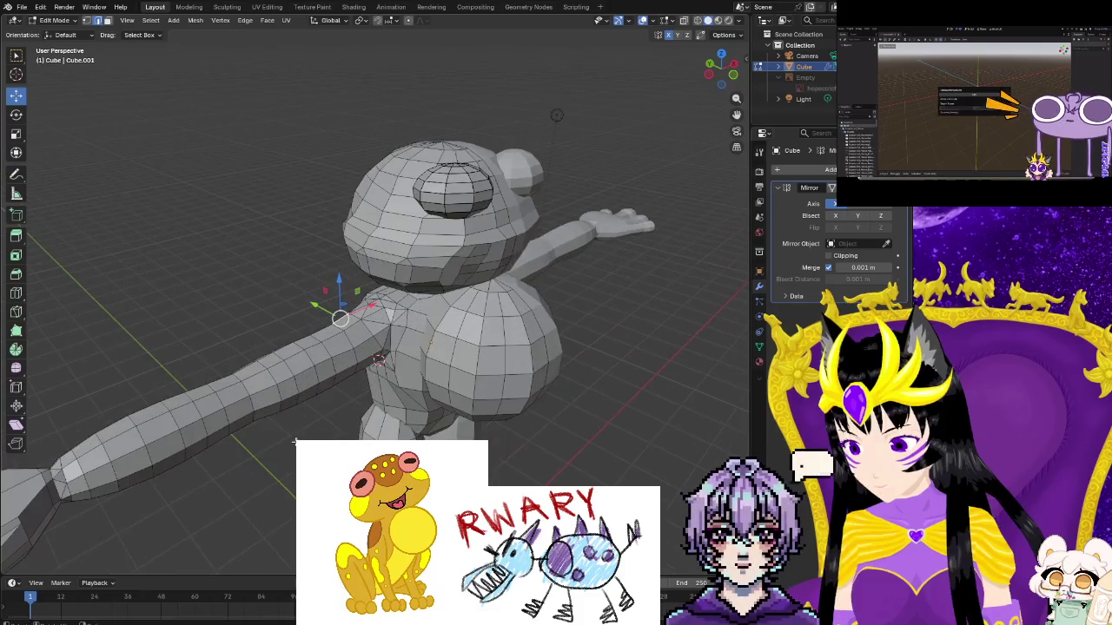
scroll(347, 408, up, 2)
scroll(459, 415, up, 2)
scroll(458, 415, up, 4)
middle_drag(434, 422, 426, 426)
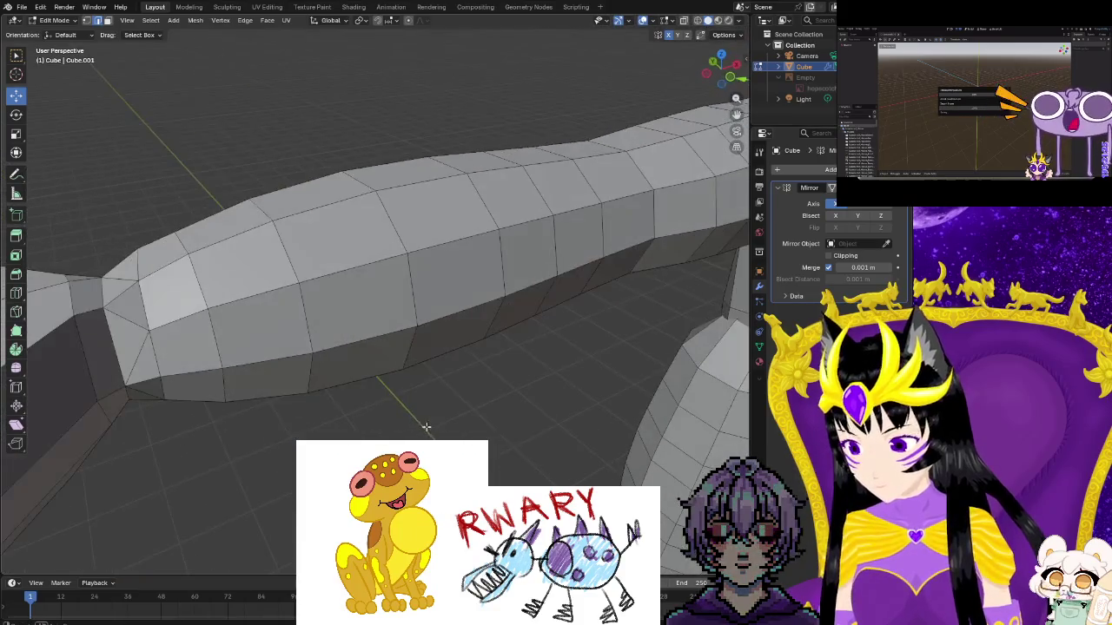
middle_drag(240, 445, 294, 450)
click(284, 315)
mouse_move(287, 321)
middle_down()
mouse_move(233, 183)
mouse_move(256, 216)
mouse_move(457, 240)
mouse_move(615, 166)
mouse_move(472, 348)
mouse_move(570, 303)
mouse_move(469, 427)
mouse_move(503, 328)
middle_up()
scroll(472, 347, up, 5)
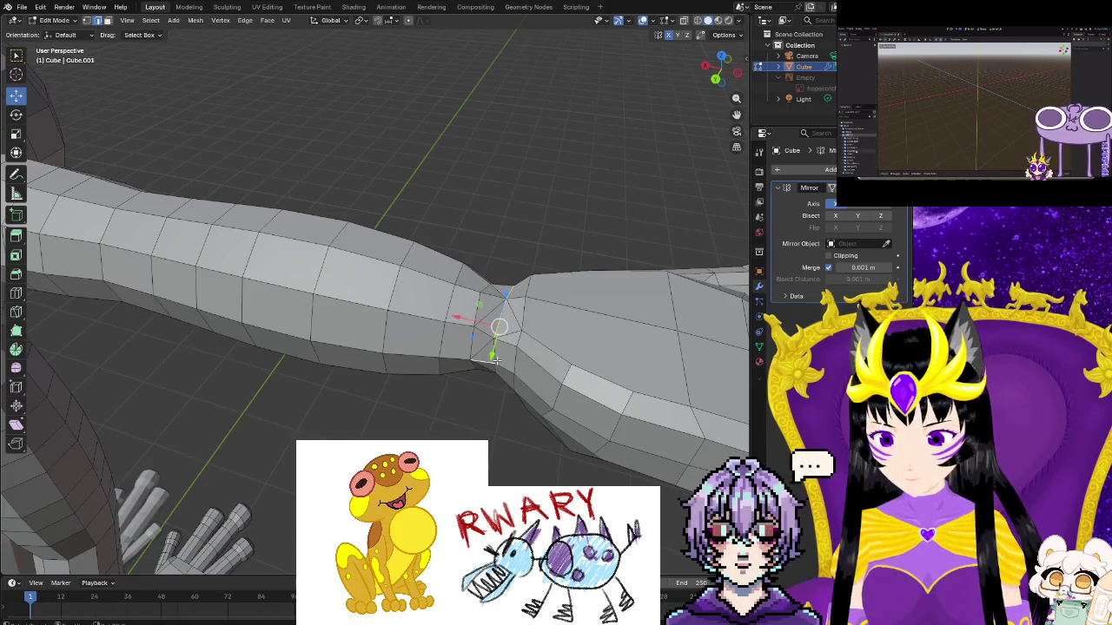
Scale the pinched arm joint loop to 1.102, then orbit to check the outstretched arms
mouse_move(478, 367)
middle_down()
mouse_move(515, 438)
mouse_move(500, 193)
mouse_move(138, 309)
middle_up()
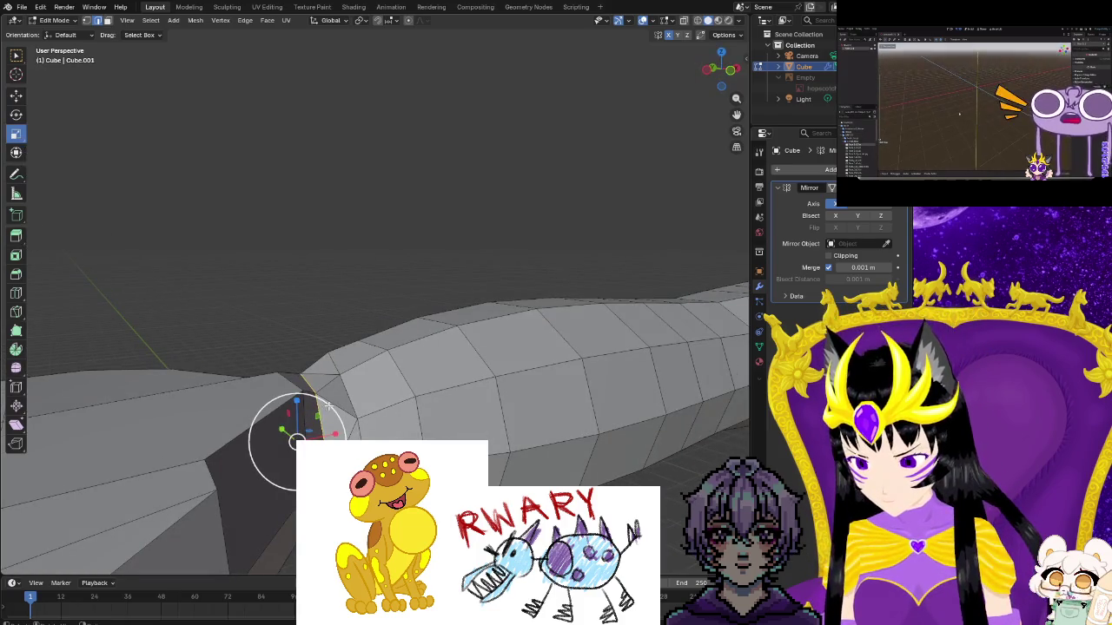
click(335, 404)
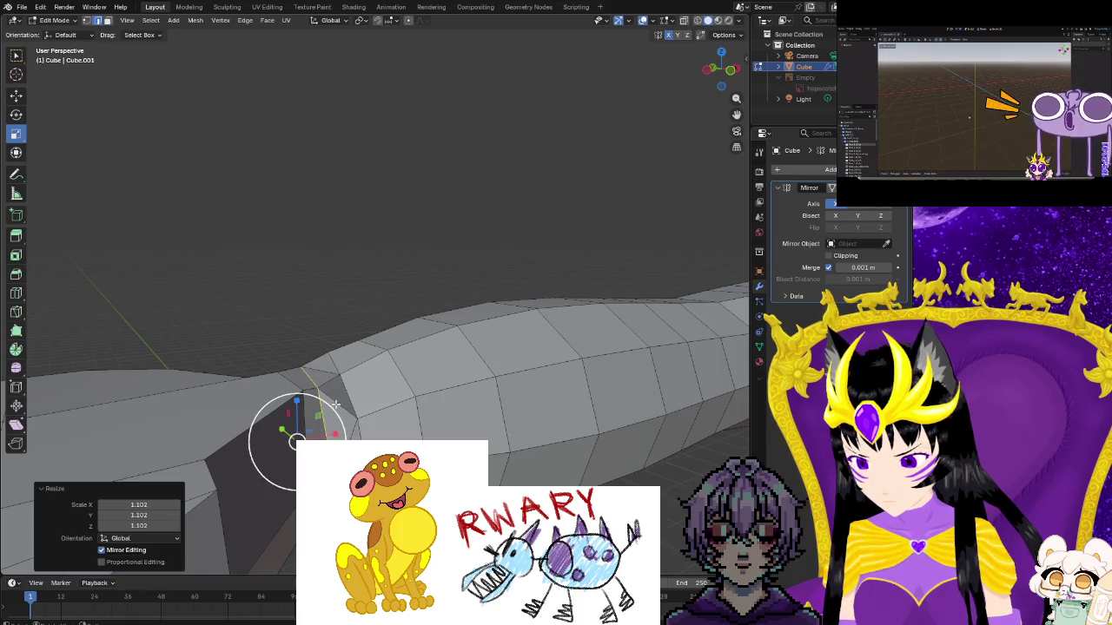
mouse_move(485, 436)
middle_down()
mouse_move(563, 400)
mouse_move(105, 455)
mouse_move(571, 426)
mouse_move(456, 434)
mouse_move(694, 391)
mouse_move(397, 368)
mouse_move(387, 300)
mouse_move(243, 321)
mouse_move(434, 429)
mouse_move(454, 330)
mouse_move(489, 283)
mouse_move(464, 339)
mouse_move(558, 373)
mouse_move(513, 389)
mouse_move(543, 409)
mouse_move(461, 361)
mouse_move(583, 258)
mouse_move(489, 399)
middle_up()
scroll(489, 401, up, 3)
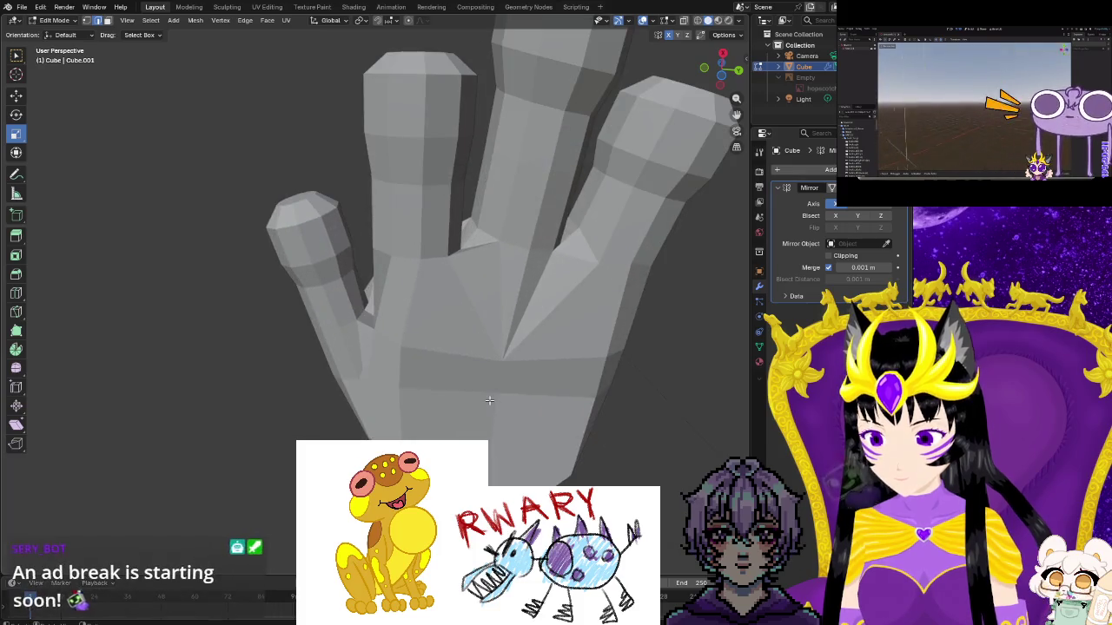
scroll(261, 276, down, 4)
scroll(246, 426, down, 2)
middle_drag(243, 462, 391, 411)
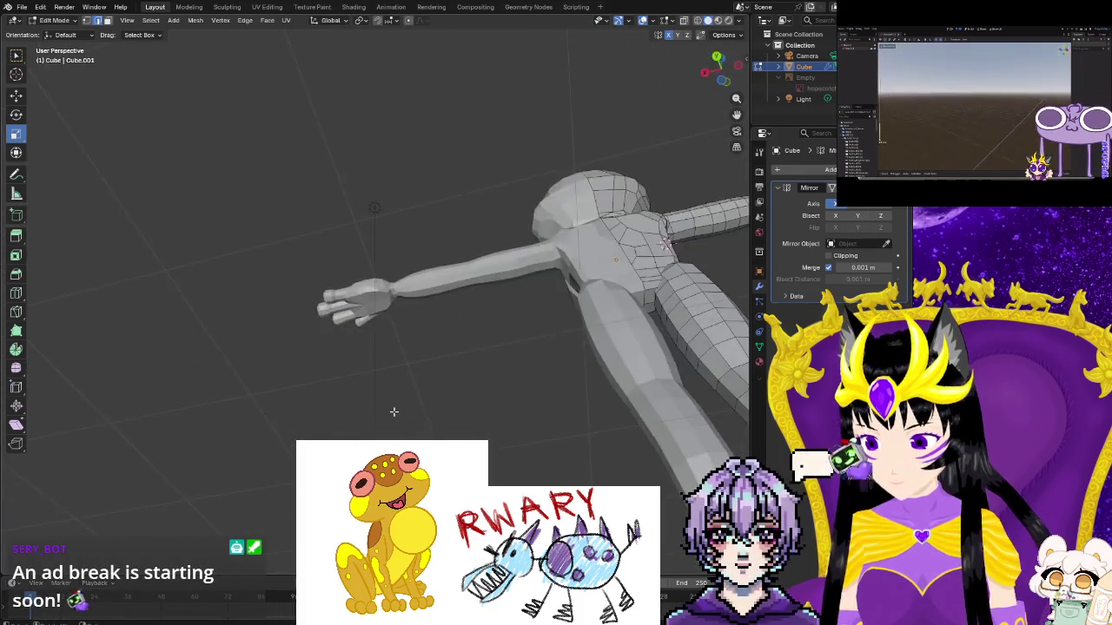
mouse_move(534, 415)
middle_down()
mouse_move(620, 428)
mouse_move(521, 330)
mouse_move(525, 436)
mouse_move(591, 438)
middle_up()
click(22, 7)
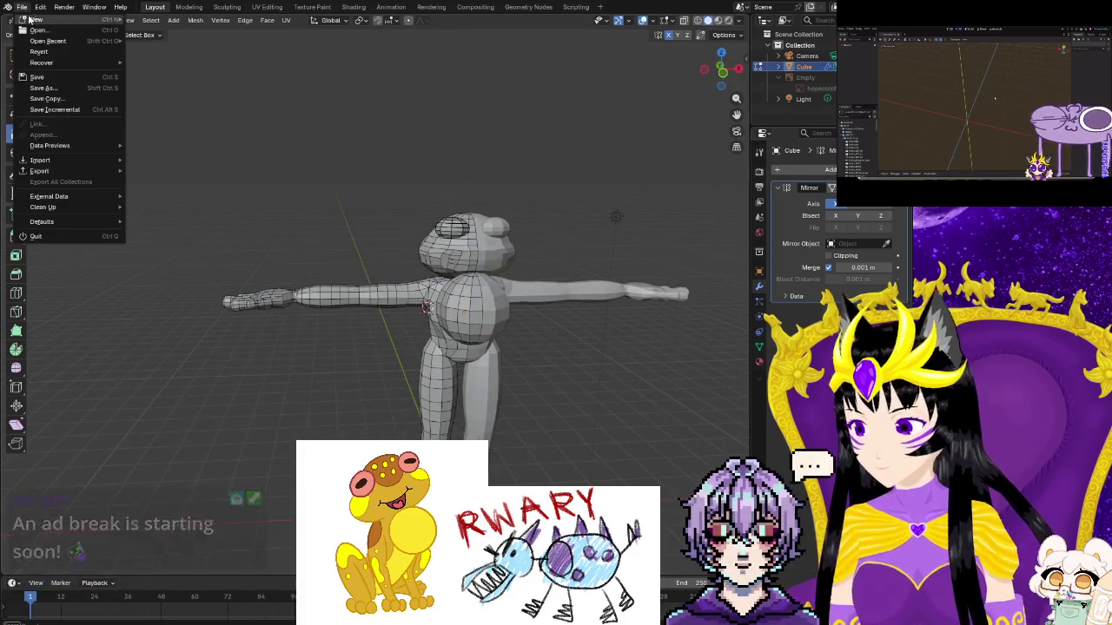
Choose Save from the File menu to store the frog model
click(53, 78)
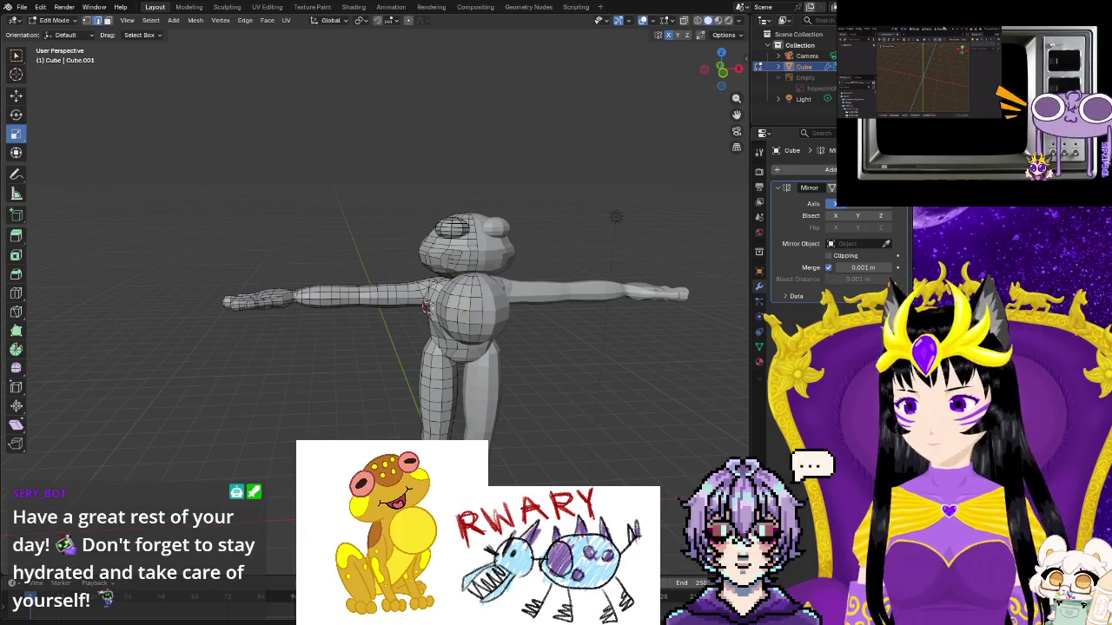
Save the frog file again, then orbit around to inspect the torso and segmented legs
click(21, 7)
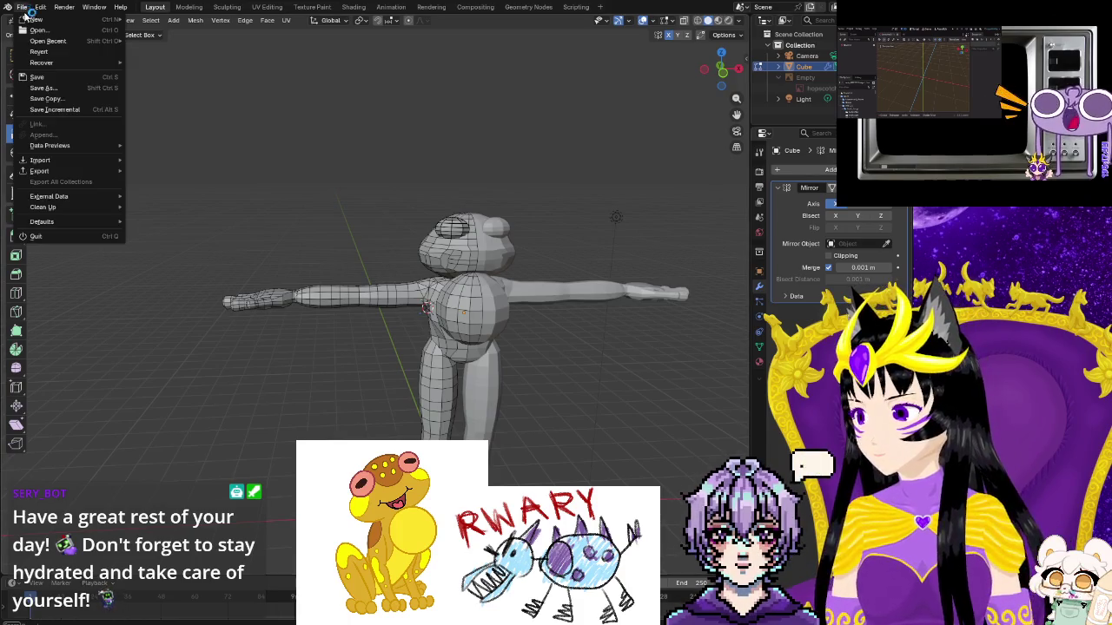
click(44, 77)
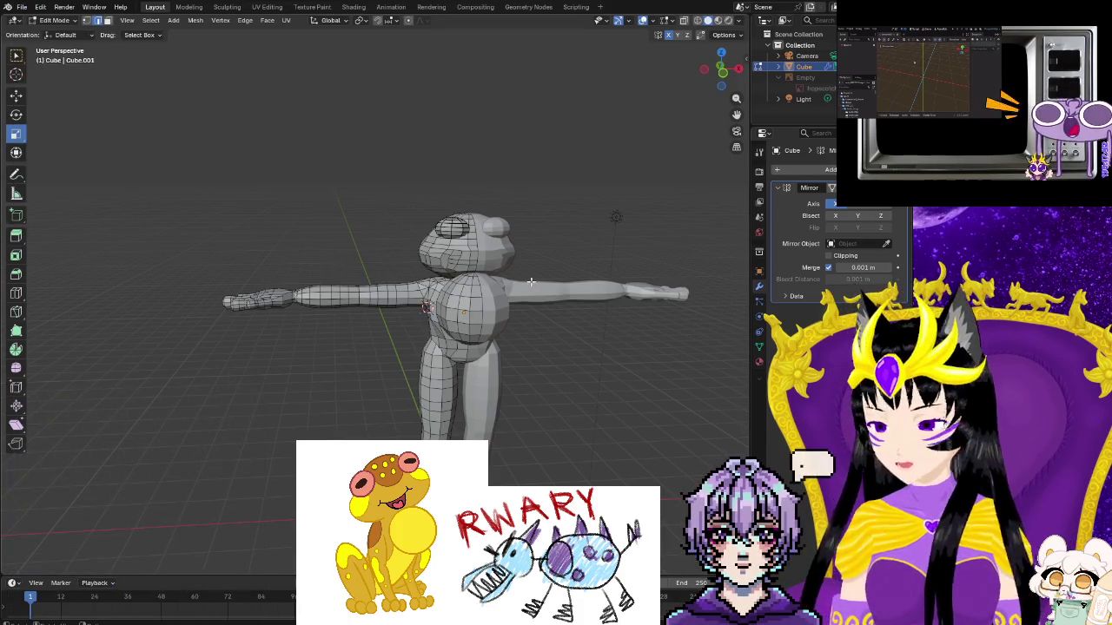
middle_drag(530, 283, 738, 257)
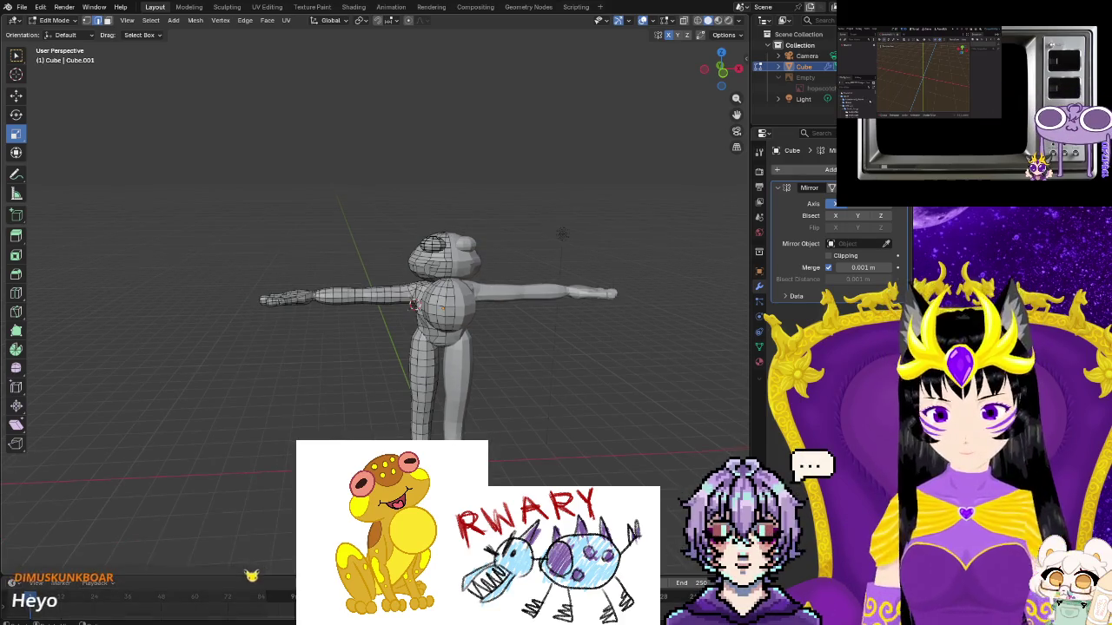
scroll(739, 257, up, 3)
scroll(660, 348, up, 3)
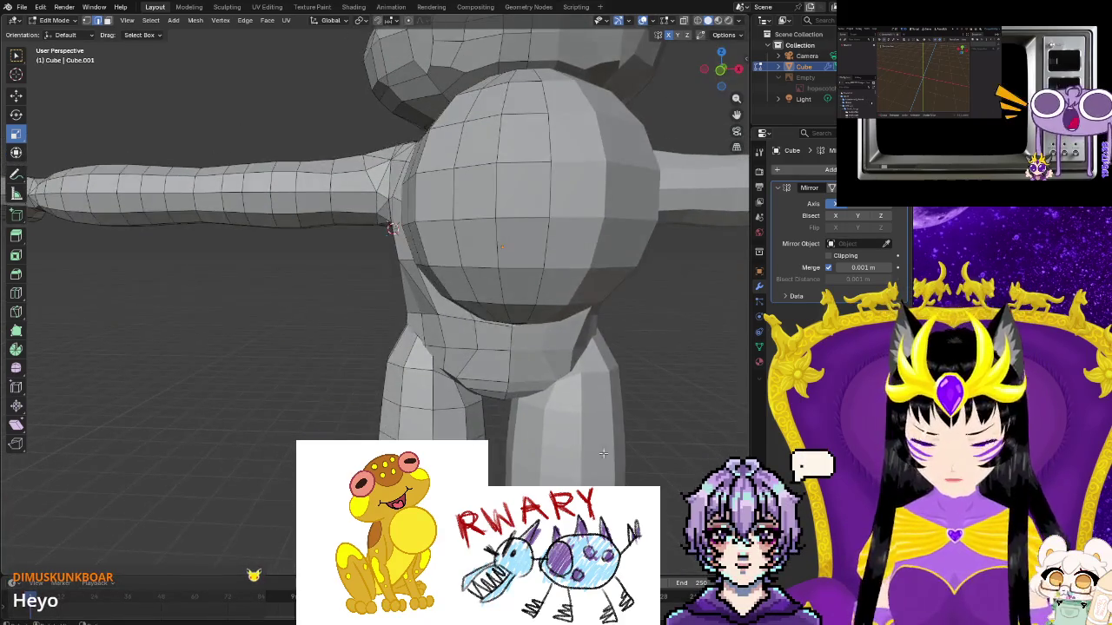
mouse_move(502, 248)
shift+middle_down()
mouse_move(422, 377)
mouse_move(556, 365)
mouse_move(464, 385)
mouse_move(509, 404)
mouse_move(558, 389)
mouse_move(487, 383)
mouse_move(622, 385)
mouse_move(561, 353)
mouse_move(456, 352)
mouse_move(451, 304)
mouse_move(425, 291)
mouse_move(390, 330)
mouse_move(470, 343)
mouse_move(471, 288)
mouse_move(486, 327)
shift+middle_up()
middle_drag(487, 386, 486, 368)
mouse_move(502, 327)
middle_down()
mouse_move(507, 310)
mouse_move(506, 340)
mouse_move(514, 302)
mouse_move(467, 266)
mouse_move(382, 293)
mouse_move(423, 291)
middle_up()
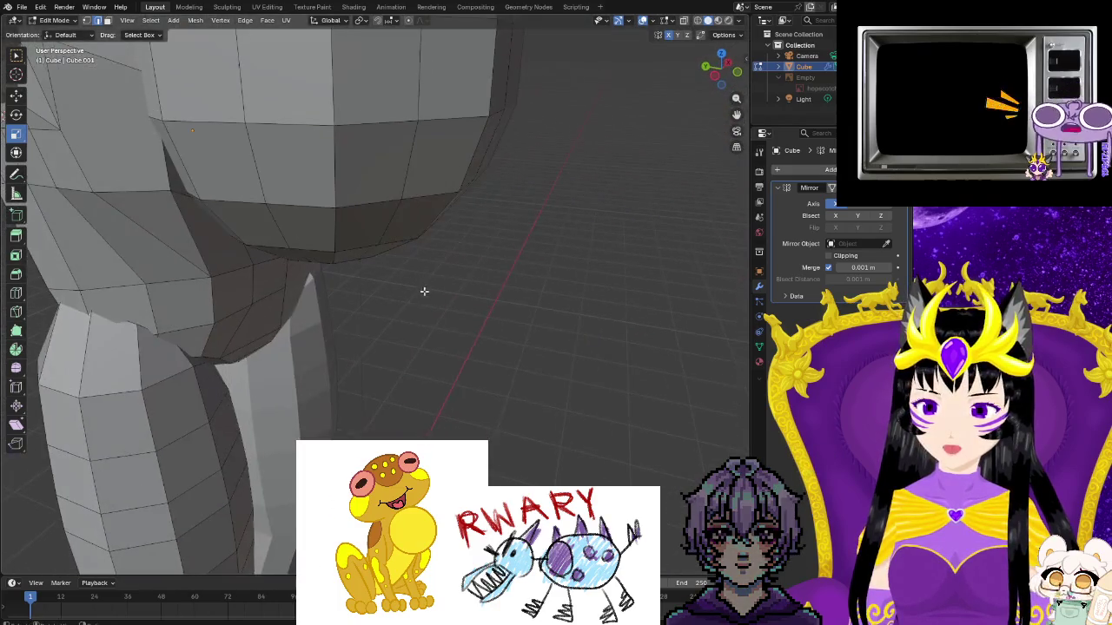